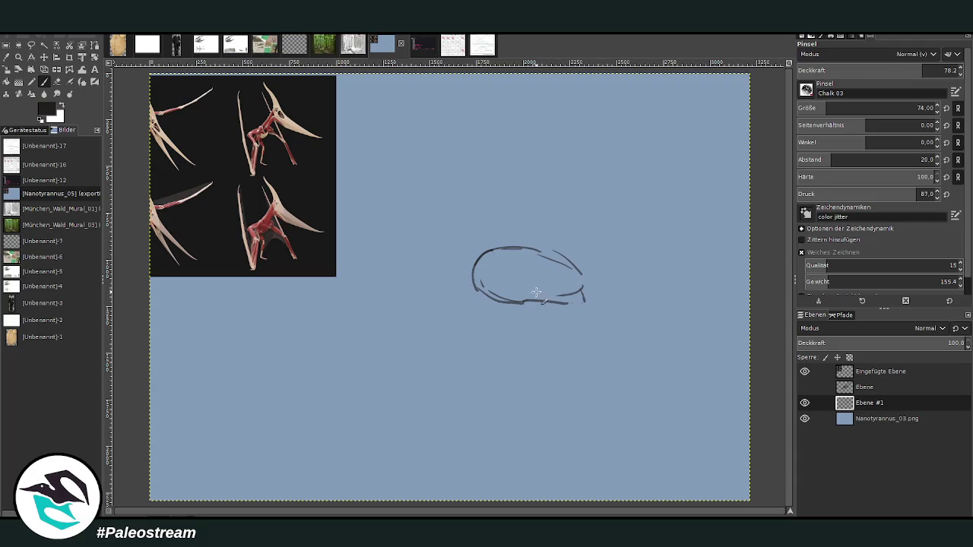
Retrace the head outline and sketch the neck, a leg and strokes inside the head
mouse_move(525, 308)
mouse_down()
mouse_move(476, 262)
mouse_move(578, 301)
mouse_move(620, 351)
mouse_move(517, 331)
mouse_move(523, 388)
mouse_up()
drag(597, 330, 665, 420)
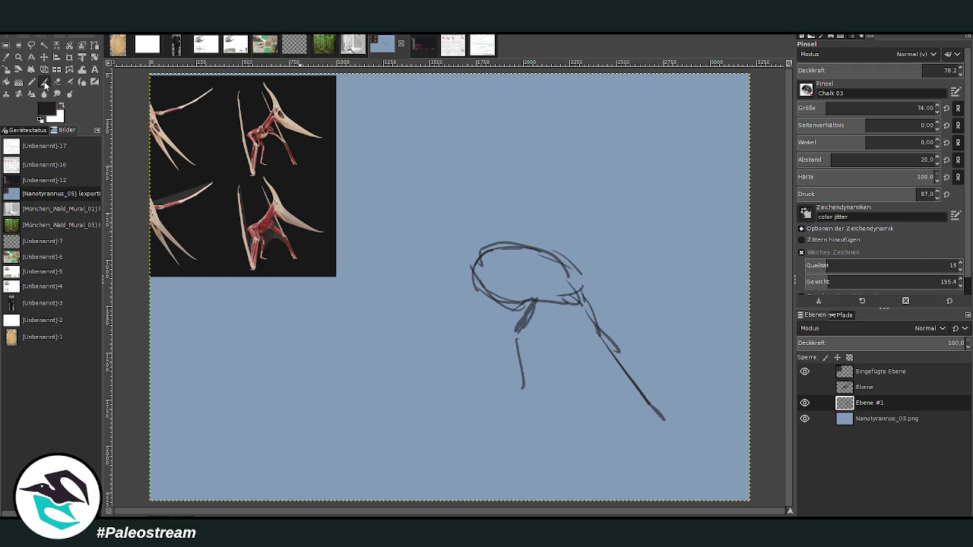
mouse_move(517, 257)
mouse_down()
mouse_move(541, 285)
mouse_move(508, 260)
mouse_move(585, 296)
mouse_move(466, 310)
mouse_up()
drag(540, 291, 450, 309)
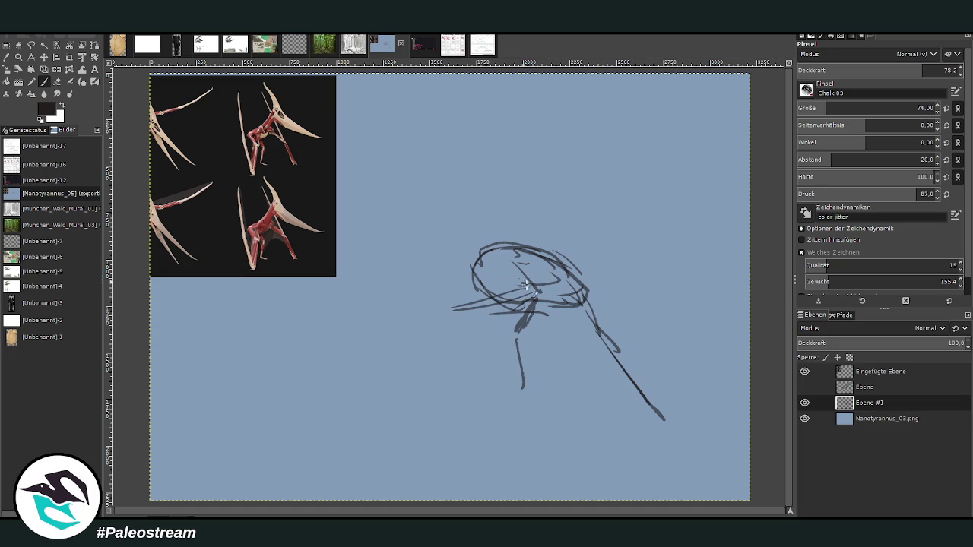
mouse_move(532, 285)
mouse_down()
mouse_move(493, 247)
mouse_move(584, 306)
mouse_move(442, 318)
mouse_move(562, 327)
mouse_up()
Draw long strokes extending left from the head to form the beak
mouse_move(450, 312)
mouse_down()
mouse_move(584, 293)
mouse_move(419, 328)
mouse_up()
drag(513, 297, 348, 333)
drag(432, 307, 271, 356)
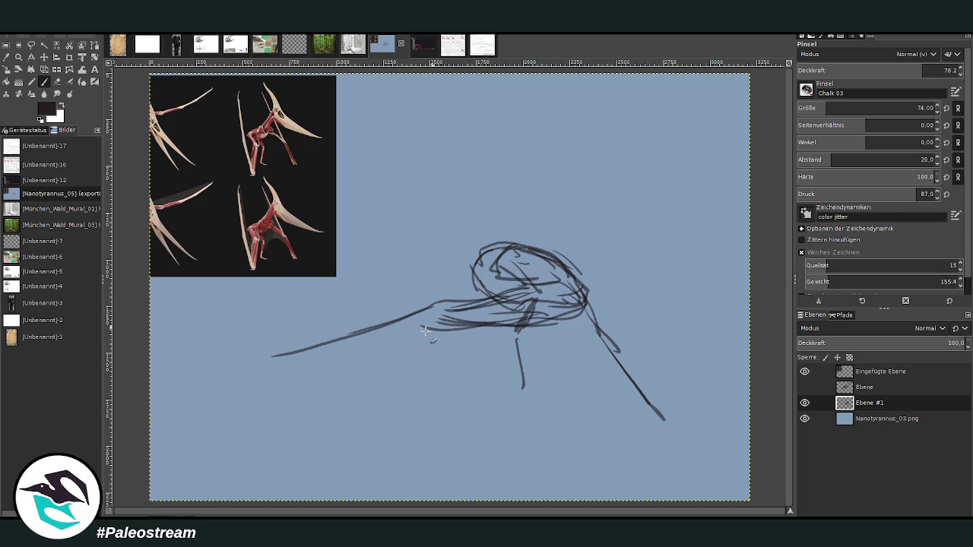
drag(426, 332, 284, 371)
Sketch the upper crest line and the upper and lower beak strokes
drag(435, 271, 479, 245)
drag(464, 281, 354, 279)
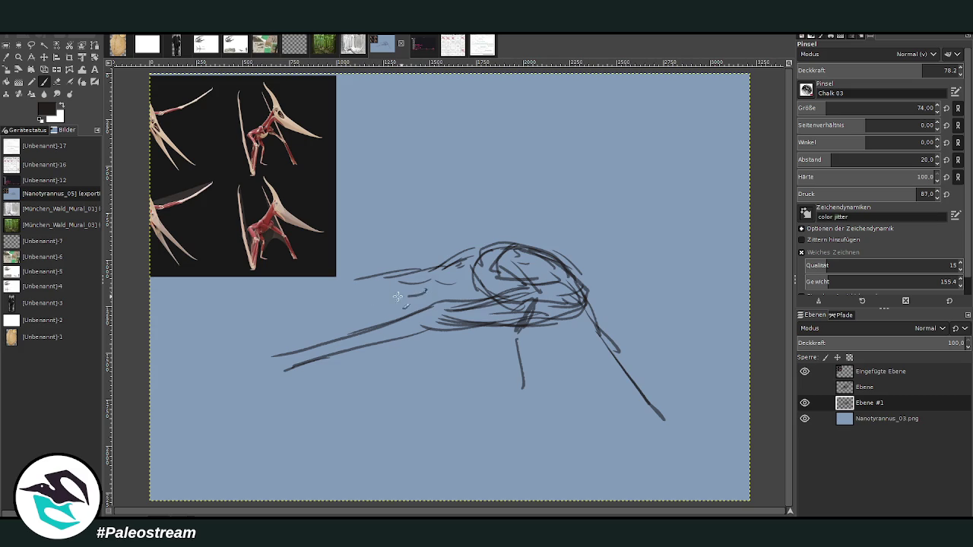
drag(429, 295, 331, 301)
mouse_move(453, 283)
mouse_down()
mouse_move(412, 295)
mouse_move(487, 242)
mouse_up()
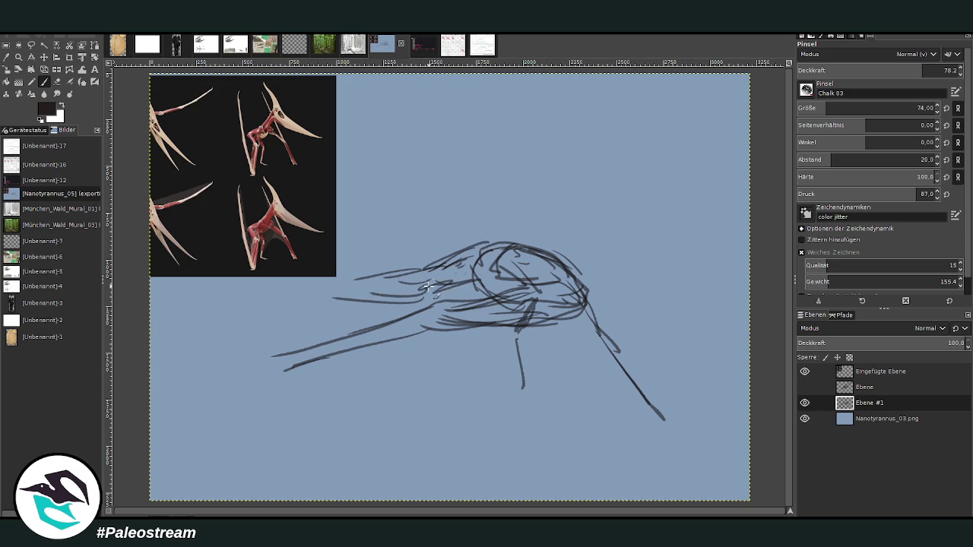
drag(493, 292, 426, 281)
drag(468, 255, 502, 243)
drag(415, 292, 322, 311)
Extend the upper and lower beak to its pointed tip and mark the crest base
drag(411, 267, 211, 328)
drag(328, 293, 225, 335)
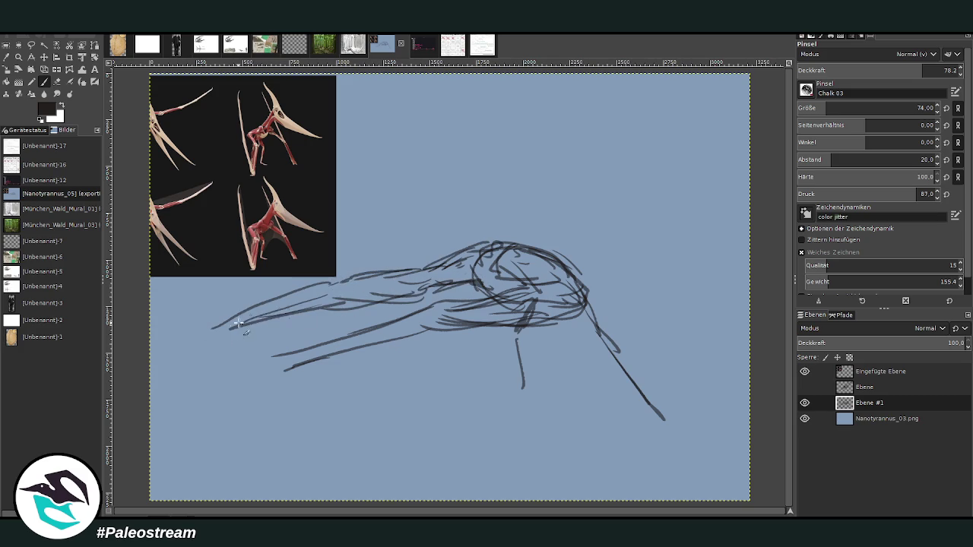
drag(281, 310, 204, 342)
drag(250, 309, 182, 339)
drag(468, 237, 476, 263)
drag(311, 350, 256, 378)
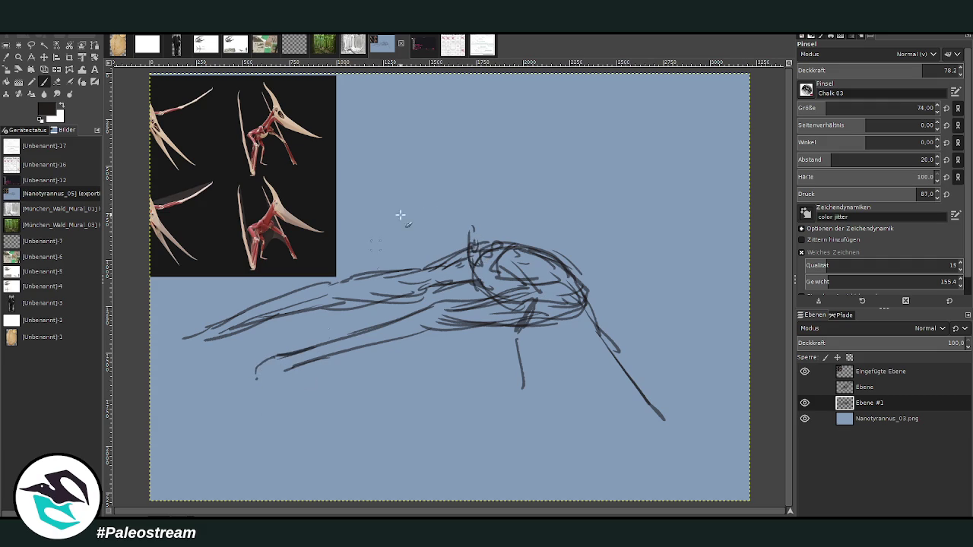
Strengthen the neck and jaw lines and lengthen the diagonal neck stroke
drag(606, 298, 743, 334)
drag(546, 311, 305, 297)
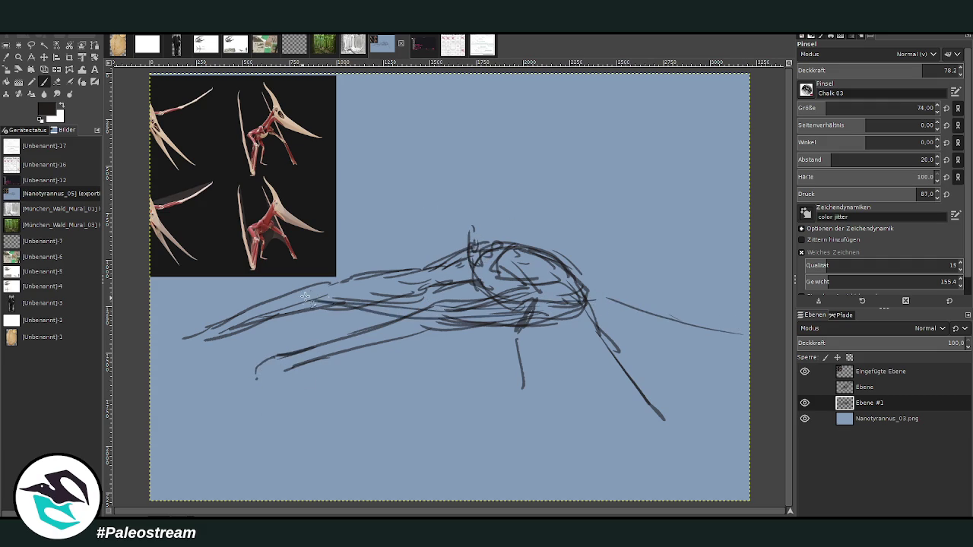
mouse_move(608, 306)
mouse_down()
mouse_move(486, 319)
mouse_move(241, 283)
mouse_up()
drag(363, 305, 266, 275)
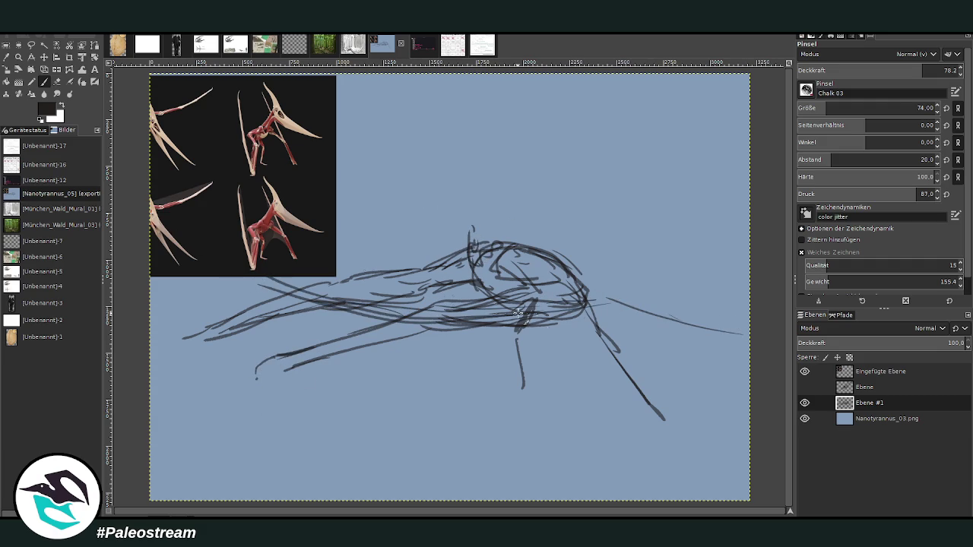
drag(518, 314, 609, 307)
drag(668, 430, 675, 451)
Draw the tall crest above the head, darken the lower lines and sketch a claw
drag(558, 265, 538, 240)
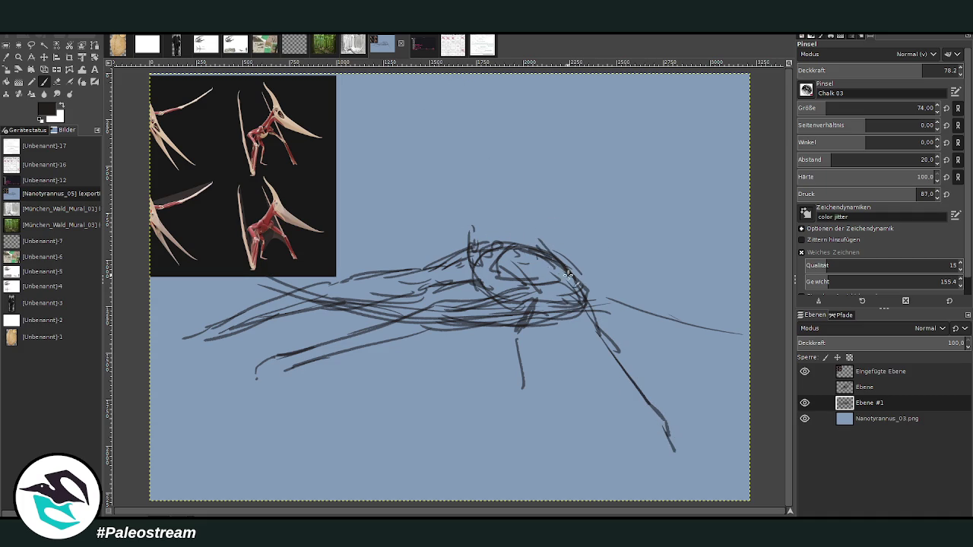
mouse_move(569, 276)
mouse_down()
mouse_move(519, 210)
mouse_move(523, 184)
mouse_up()
mouse_move(473, 232)
mouse_down()
mouse_move(484, 161)
mouse_move(473, 261)
mouse_up()
drag(525, 218, 520, 248)
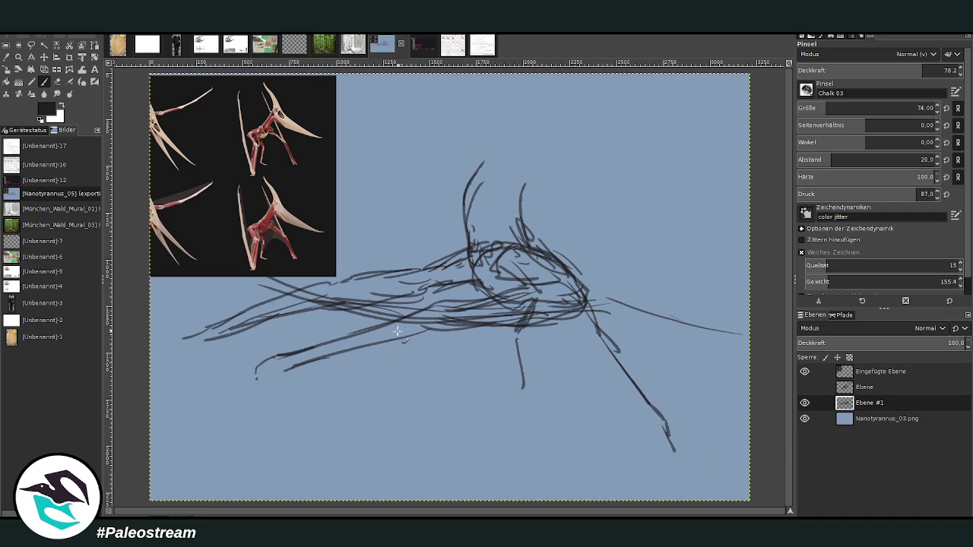
drag(427, 312, 325, 343)
mouse_move(256, 364)
mouse_down()
mouse_move(263, 388)
mouse_move(290, 380)
mouse_up()
Move the skeletal reference image to the top right of the canvas
click(44, 57)
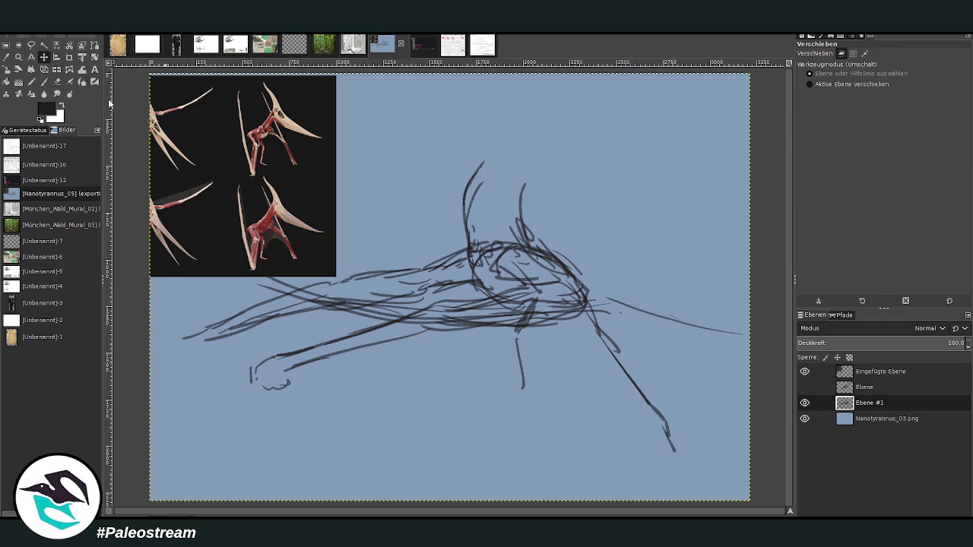
mouse_move(215, 175)
mouse_down()
mouse_move(589, 197)
mouse_move(656, 184)
mouse_up()
click(44, 81)
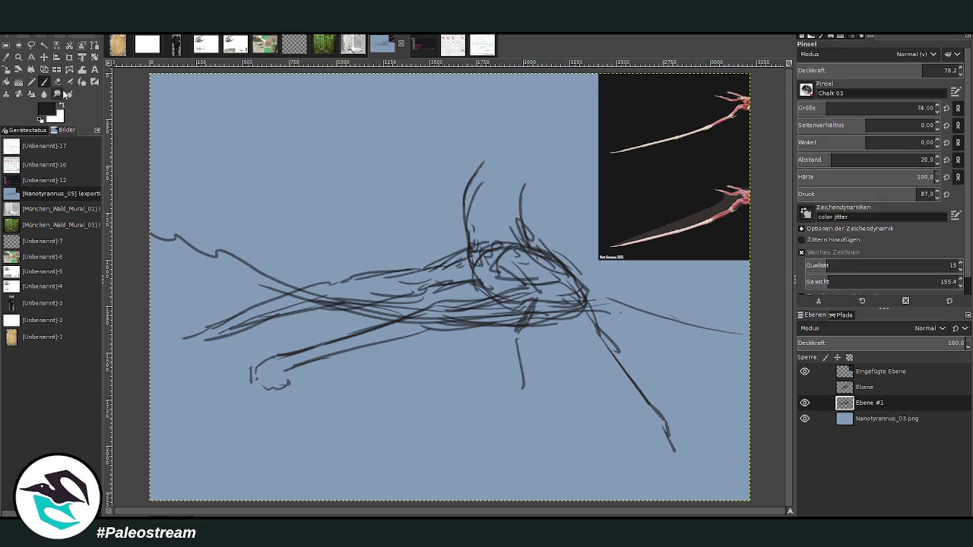
Sketch long body strokes and the upper back contour of the wing
mouse_move(580, 310)
mouse_down()
mouse_move(342, 314)
mouse_move(152, 239)
mouse_up()
drag(266, 262, 430, 266)
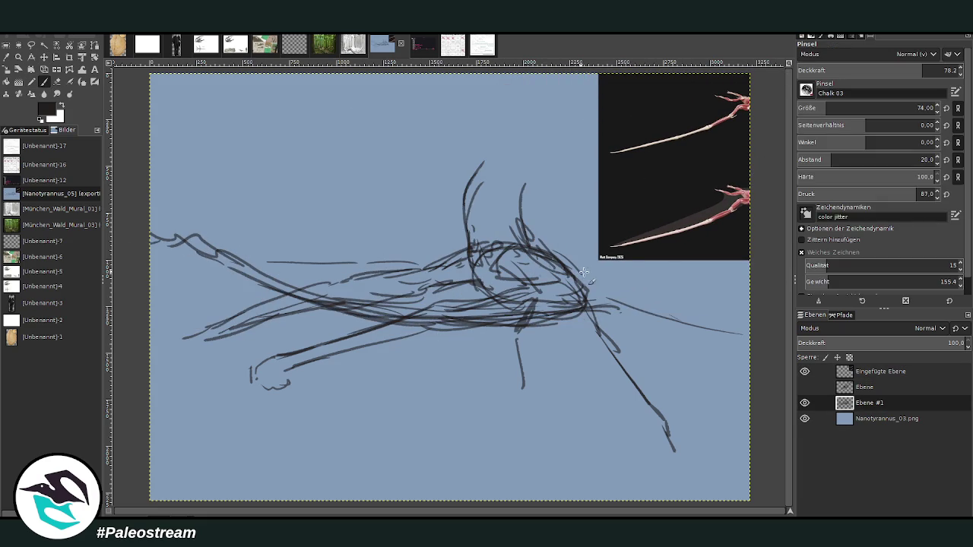
mouse_move(583, 271)
mouse_down()
mouse_move(717, 260)
mouse_move(756, 278)
mouse_move(581, 266)
mouse_up()
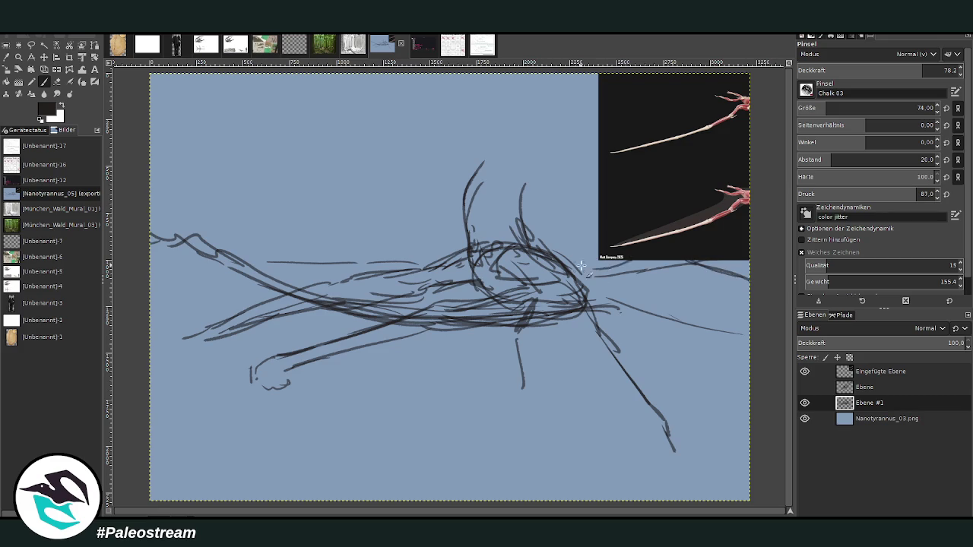
drag(425, 265, 351, 232)
drag(370, 245, 301, 227)
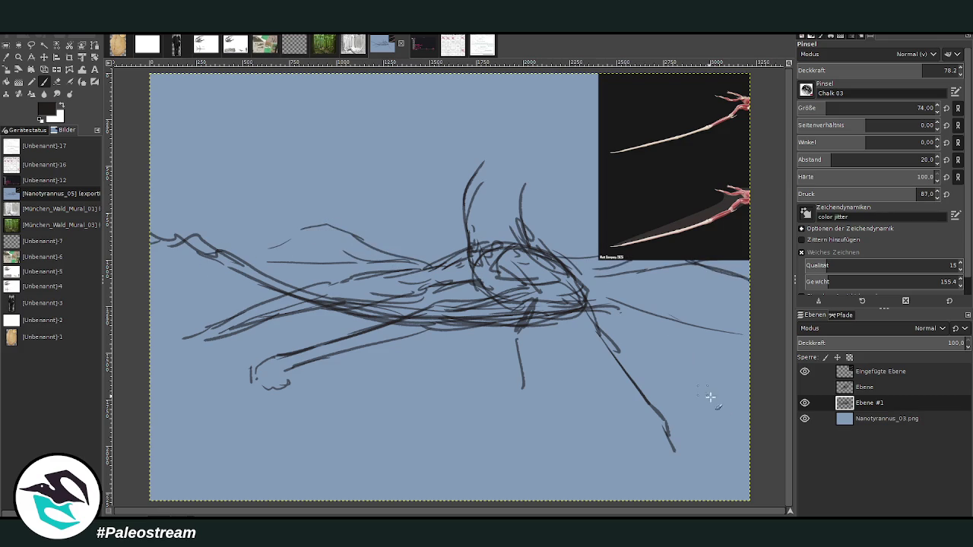
Sketch a foot and a second leg contour, undoing a stray front-leg stroke
mouse_move(667, 433)
mouse_down()
mouse_move(672, 466)
mouse_move(685, 456)
mouse_move(693, 472)
mouse_move(675, 472)
mouse_move(638, 381)
mouse_up()
drag(590, 339, 677, 437)
mouse_move(604, 356)
mouse_down()
mouse_move(585, 312)
mouse_move(644, 396)
mouse_move(582, 321)
mouse_move(540, 316)
mouse_move(610, 360)
mouse_up()
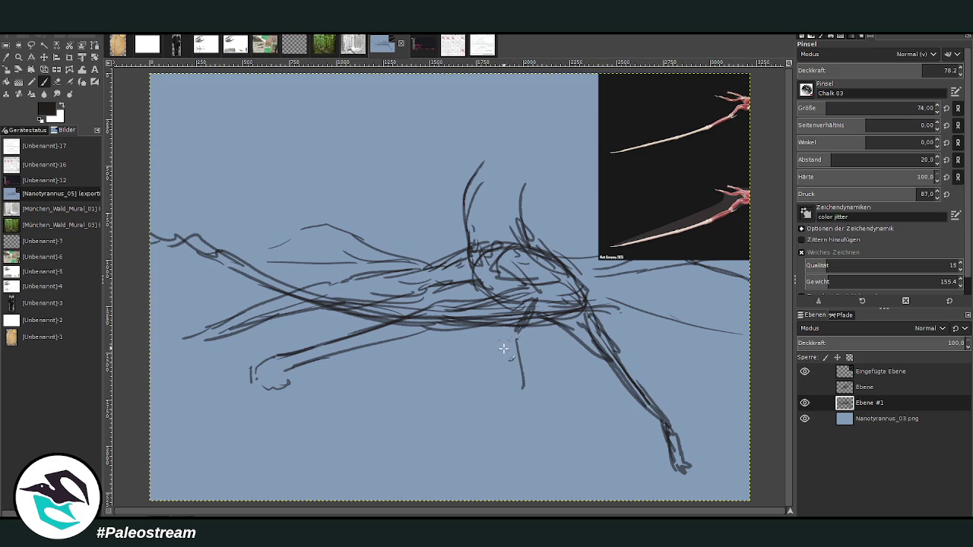
mouse_move(535, 322)
mouse_down()
mouse_move(520, 345)
mouse_move(526, 395)
mouse_move(517, 427)
mouse_move(526, 427)
mouse_move(509, 326)
mouse_up()
key(ctrl+z)
Draw the body line, paw, belly line and long strokes below the body
mouse_move(430, 327)
mouse_down()
mouse_move(251, 380)
mouse_move(263, 396)
mouse_move(243, 392)
mouse_move(258, 389)
mouse_move(252, 409)
mouse_move(248, 383)
mouse_move(234, 403)
mouse_move(257, 409)
mouse_up()
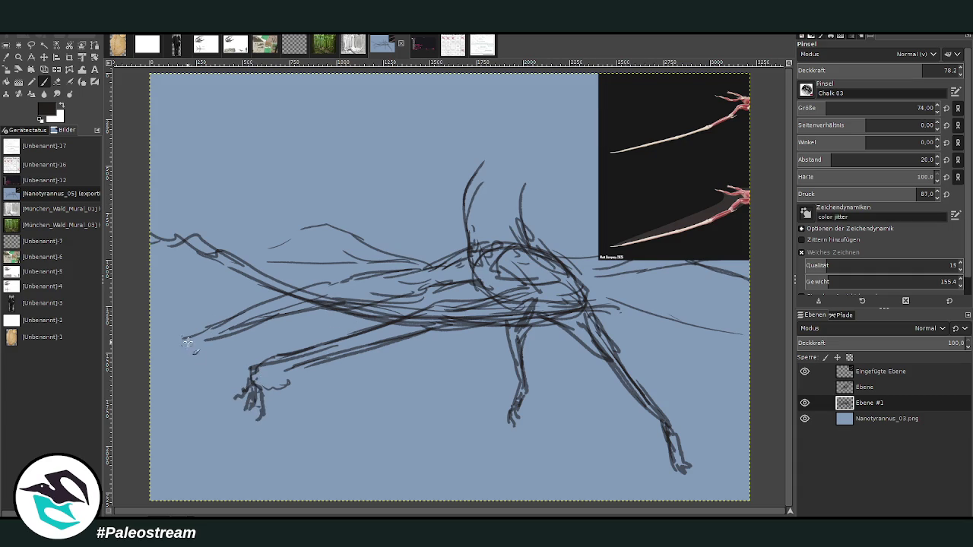
mouse_move(188, 344)
mouse_down()
mouse_move(228, 318)
mouse_move(173, 331)
mouse_up()
mouse_move(274, 305)
mouse_down()
mouse_move(170, 334)
mouse_move(173, 342)
mouse_up()
drag(277, 385, 505, 355)
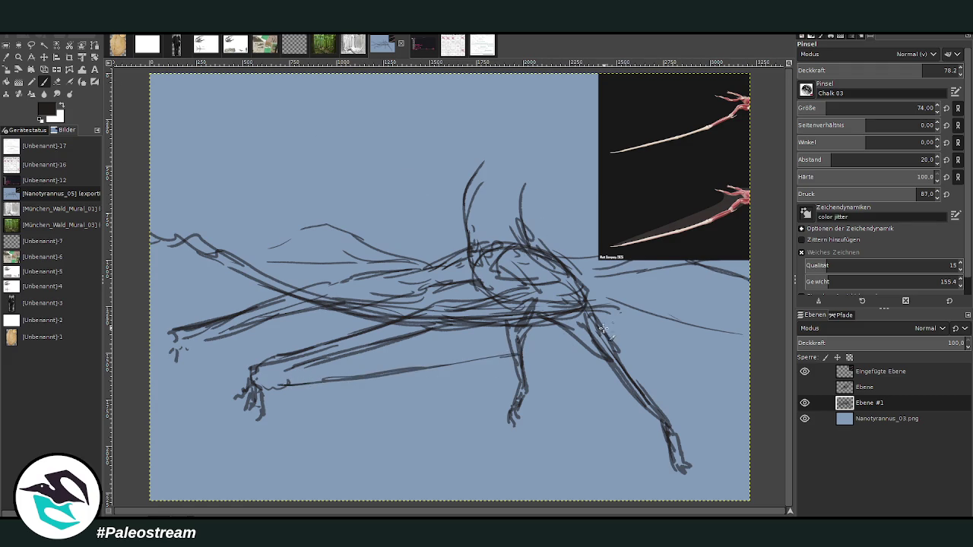
drag(664, 303, 525, 347)
drag(673, 320, 442, 370)
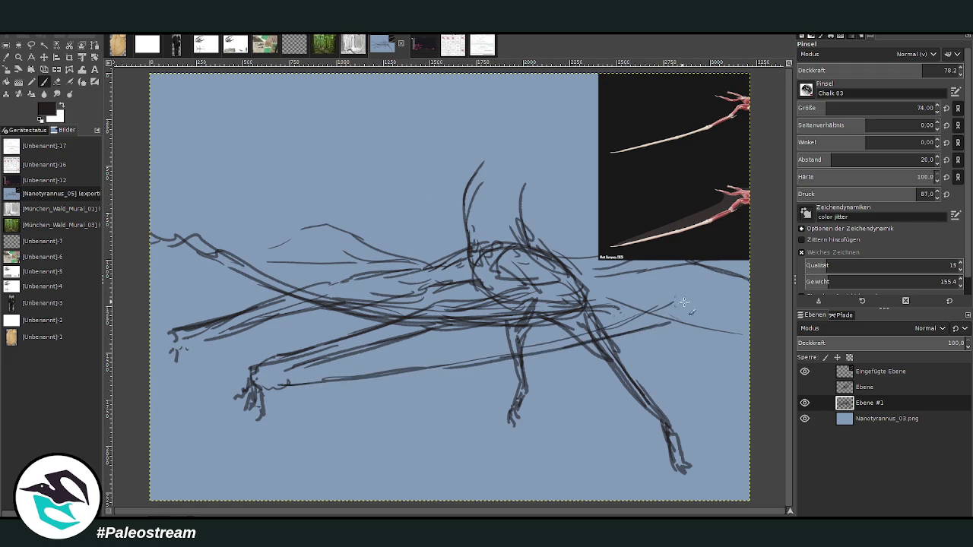
click(45, 57)
Move the reference to the upper centre, then hide it and select Ebene #1
mouse_move(656, 199)
mouse_down()
mouse_move(352, 204)
mouse_move(342, 213)
mouse_up()
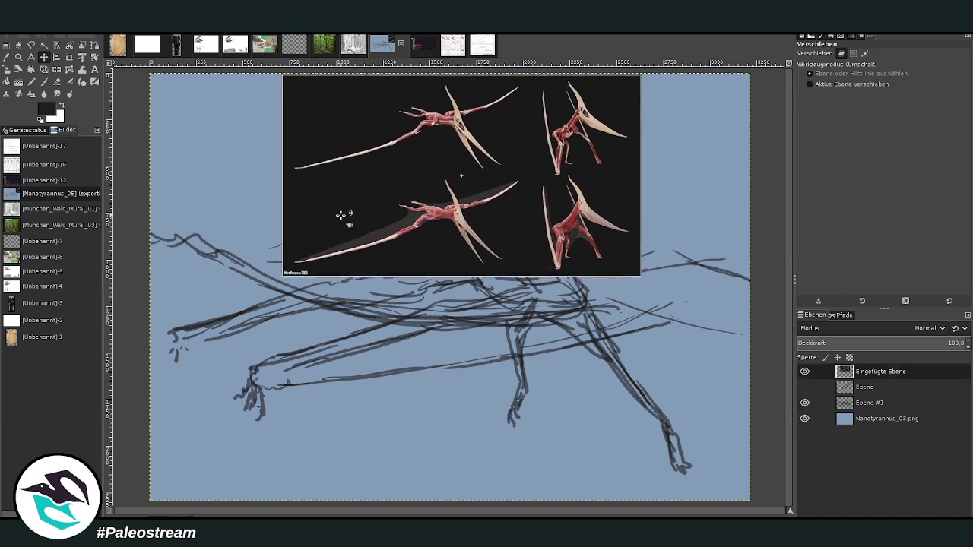
click(818, 403)
click(804, 371)
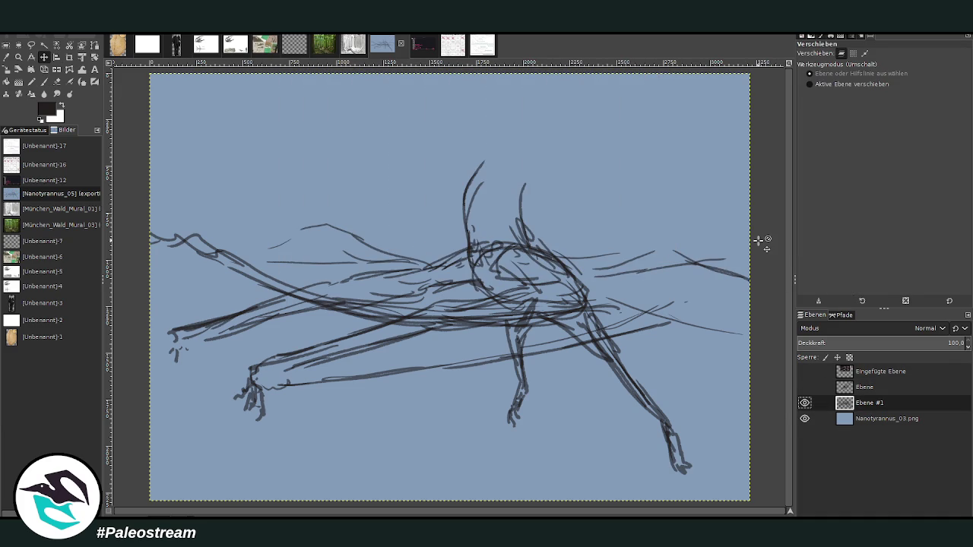
Scale the sketch layer Ebene #1 down to 2571×1832 px
click(6, 69)
click(258, 242)
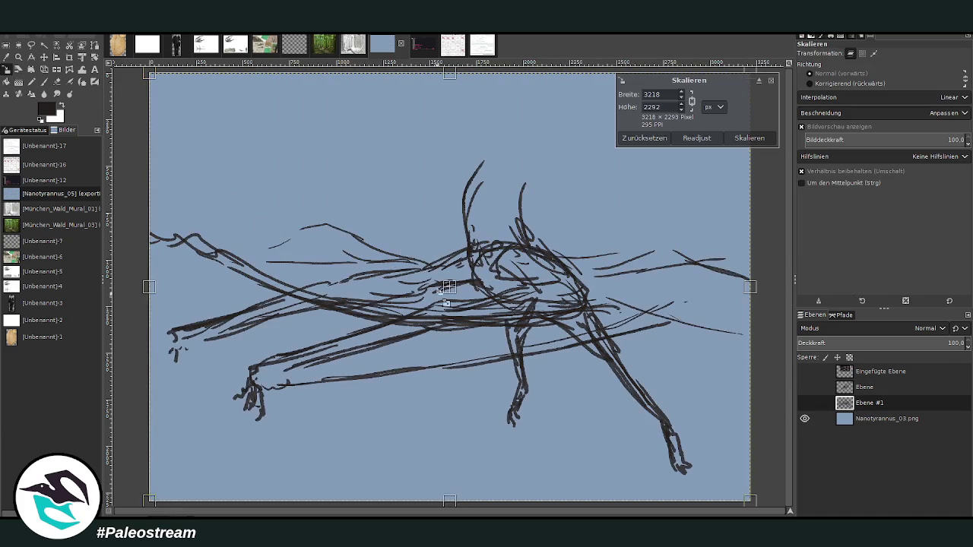
mouse_move(445, 293)
mouse_down()
mouse_move(383, 248)
mouse_move(410, 258)
mouse_up()
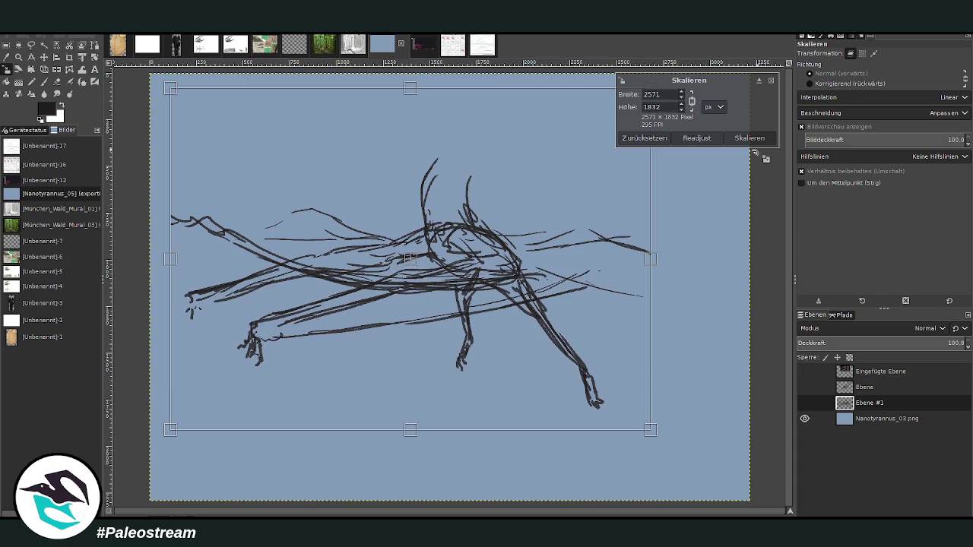
click(750, 138)
key(m)
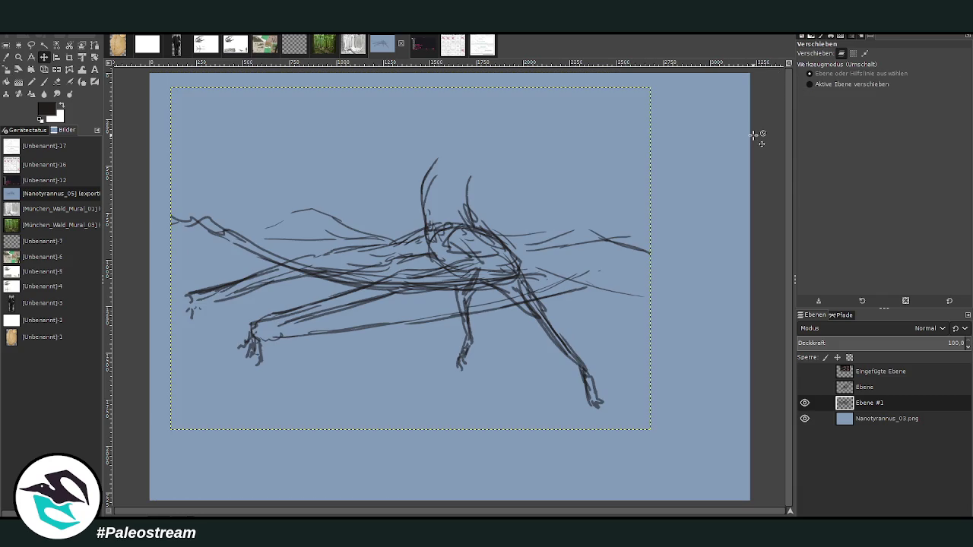
click(6, 69)
Add a new transparent layer, then undo it and return to the paintbrush
key(ctrl+shift+n)
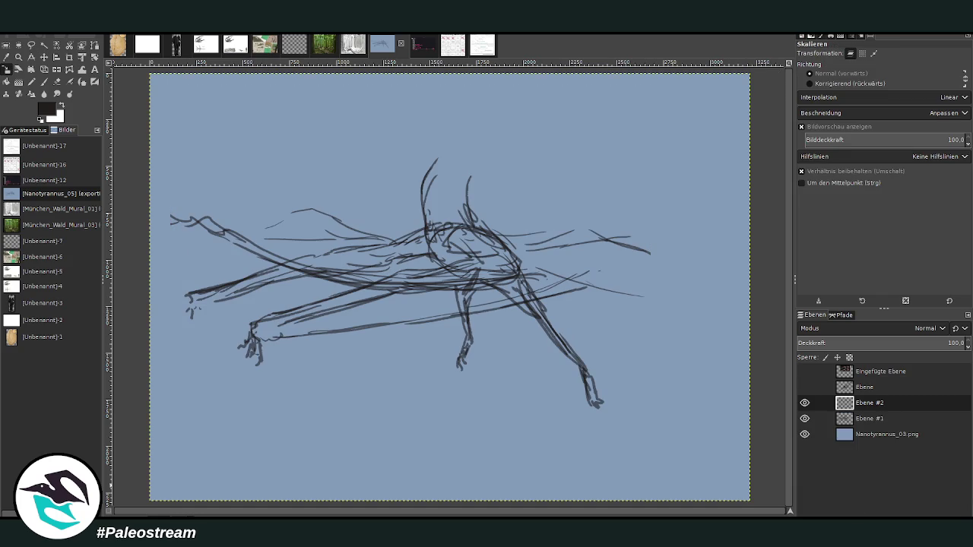
click(884, 407)
key(ctrl+z)
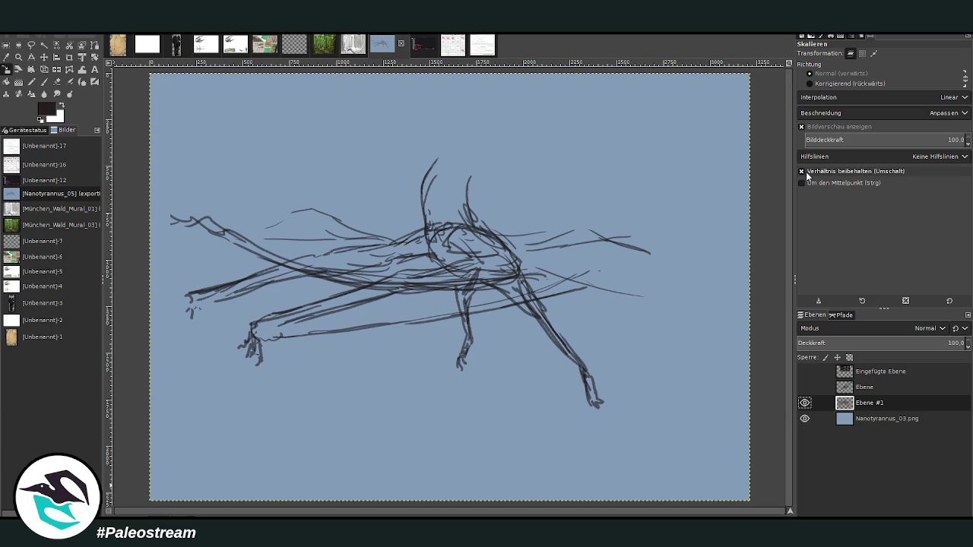
key(p)
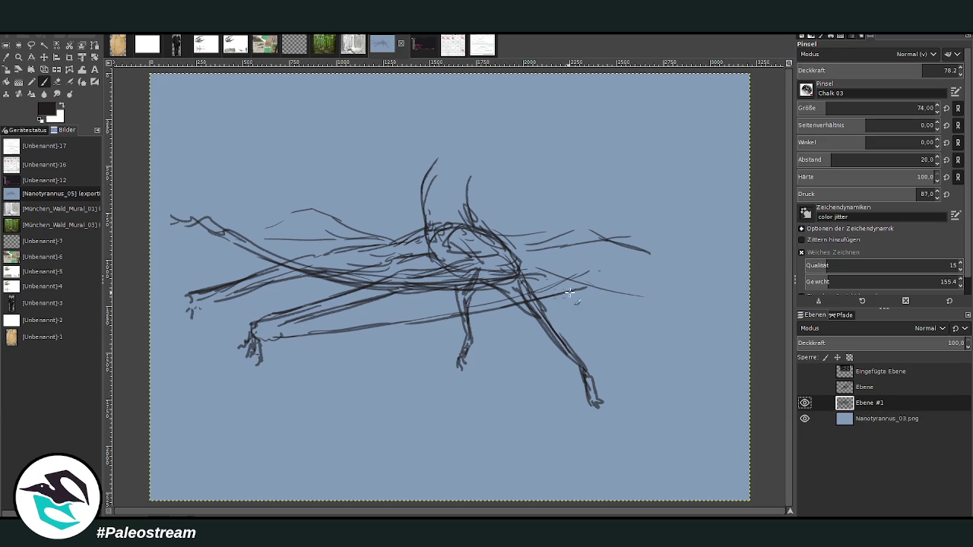
Extend upper-wing lines on both sides, sketch a neck line, and show the Eingefügte Ebene reference
mouse_move(625, 275)
mouse_down()
mouse_move(696, 239)
mouse_move(736, 183)
mouse_move(628, 266)
mouse_move(647, 293)
mouse_move(754, 298)
mouse_move(663, 297)
mouse_up()
drag(688, 252, 739, 239)
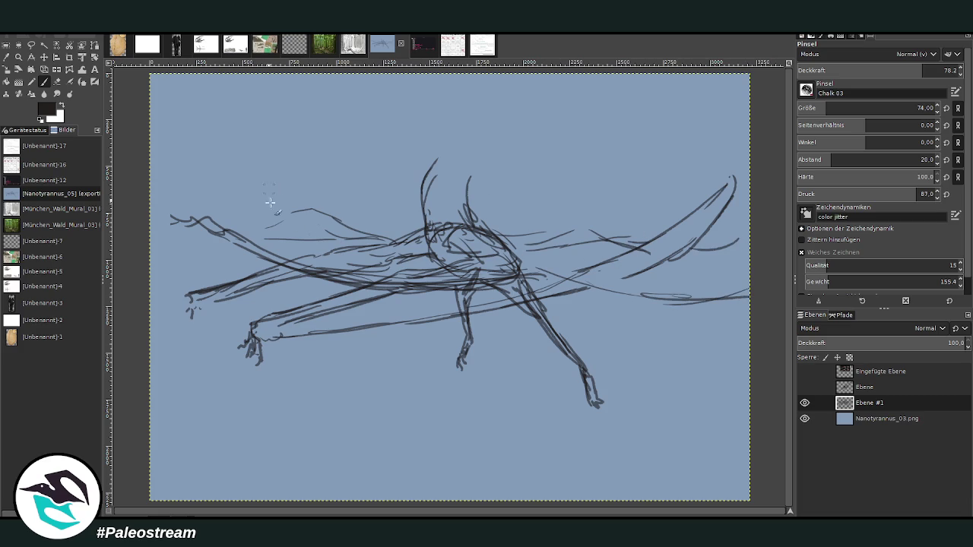
mouse_move(399, 242)
mouse_down()
mouse_move(289, 200)
mouse_move(158, 179)
mouse_move(329, 237)
mouse_up()
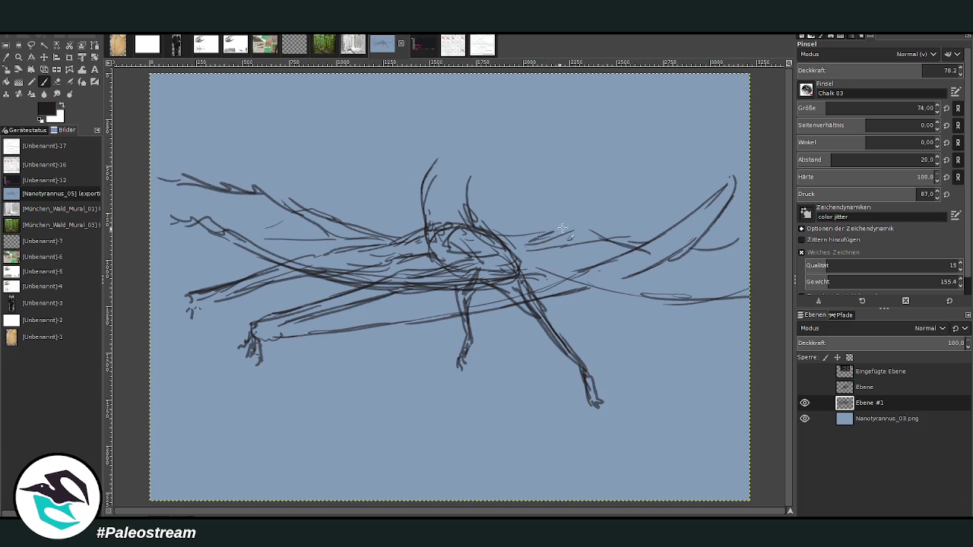
mouse_move(547, 232)
mouse_down()
mouse_move(668, 179)
mouse_move(536, 240)
mouse_up()
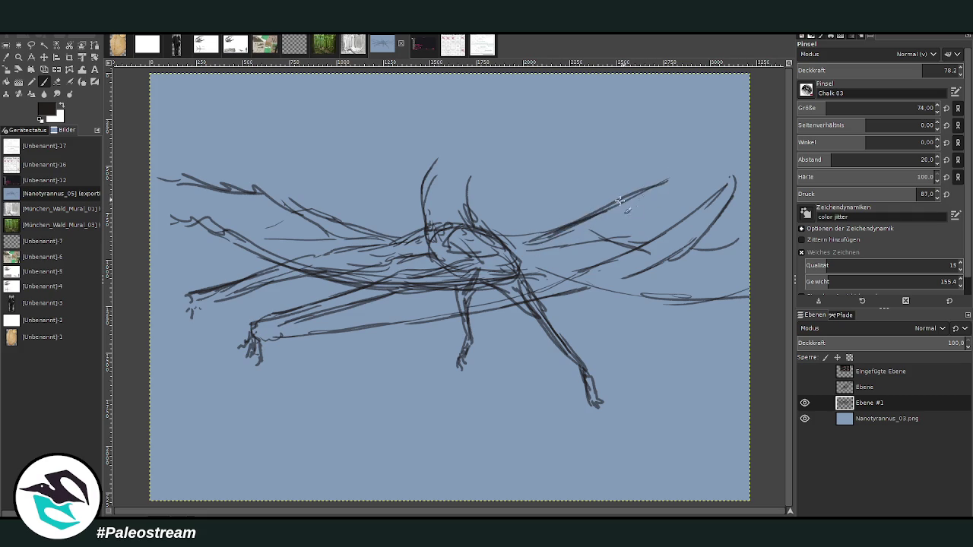
mouse_move(620, 200)
mouse_down()
mouse_move(698, 165)
mouse_move(532, 240)
mouse_up()
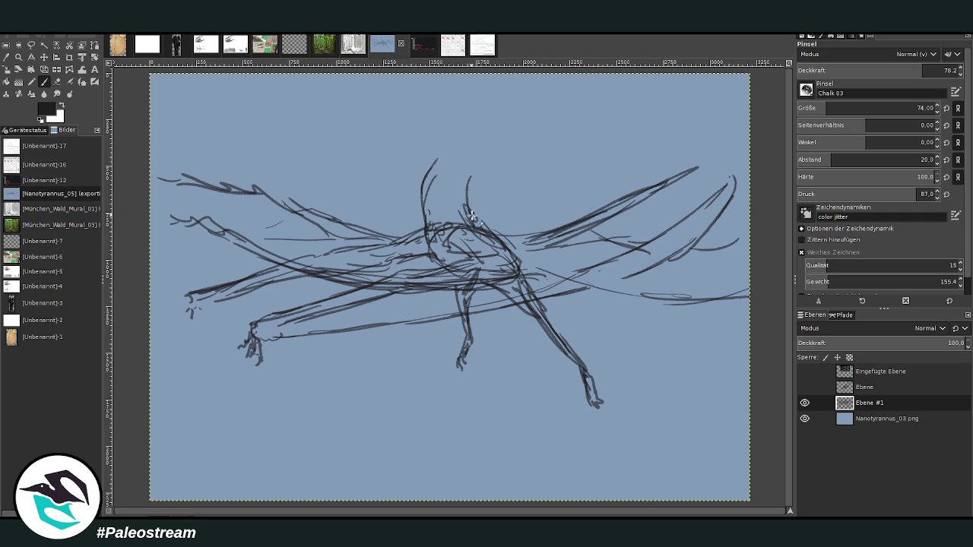
drag(472, 215, 476, 175)
click(804, 371)
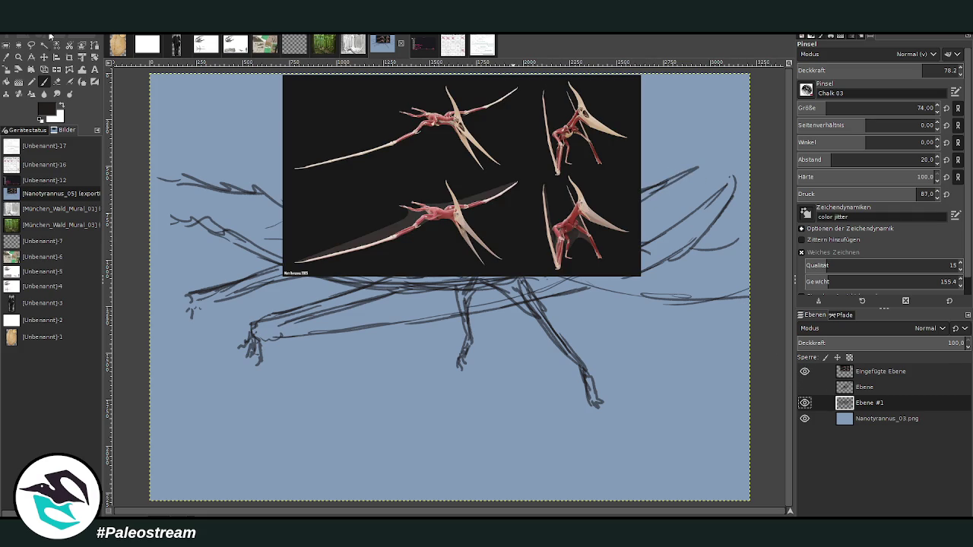
Move the skeletal reference down to the lower canvas and return to Ebene #1
click(43, 56)
drag(409, 168, 443, 441)
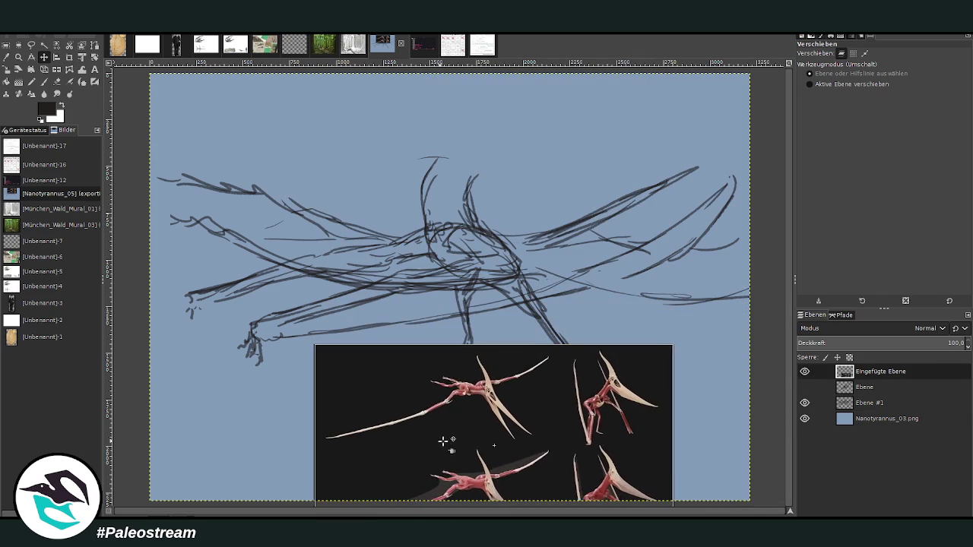
key(Page_Down)
key(Page_Down)
key(p)
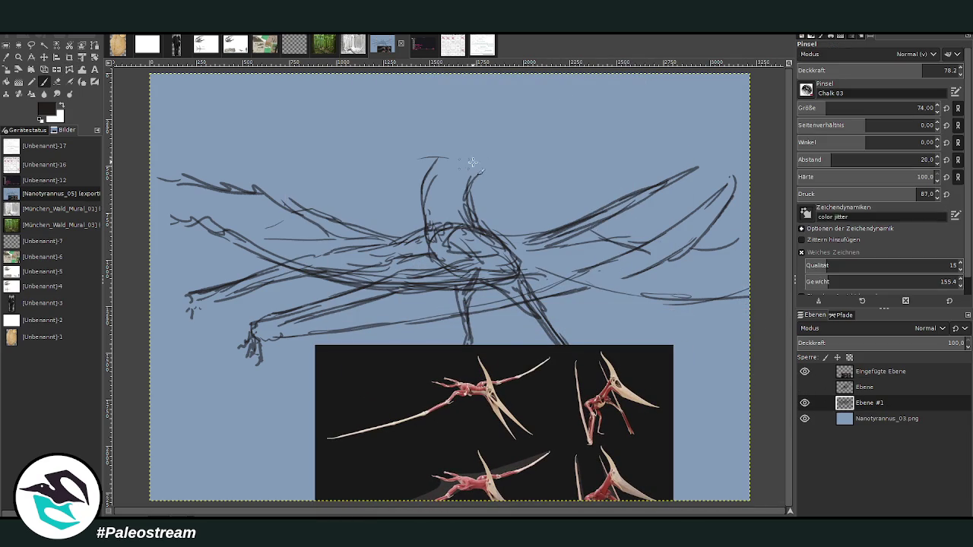
Sketch the long head crest, skull outline and neck down to the body
mouse_move(458, 163)
mouse_down()
mouse_move(492, 151)
mouse_move(411, 134)
mouse_move(483, 119)
mouse_move(346, 116)
mouse_up()
mouse_move(408, 123)
mouse_down()
mouse_move(274, 107)
mouse_move(239, 85)
mouse_move(298, 115)
mouse_up()
drag(245, 97, 372, 151)
mouse_move(305, 129)
mouse_down()
mouse_move(398, 161)
mouse_move(462, 151)
mouse_up()
mouse_move(380, 152)
mouse_down()
mouse_move(420, 181)
mouse_move(424, 218)
mouse_up()
mouse_move(478, 159)
mouse_down()
mouse_move(469, 224)
mouse_move(505, 243)
mouse_up()
mouse_move(425, 232)
mouse_down()
mouse_move(438, 263)
mouse_move(407, 274)
mouse_move(447, 245)
mouse_move(446, 205)
mouse_move(491, 233)
mouse_up()
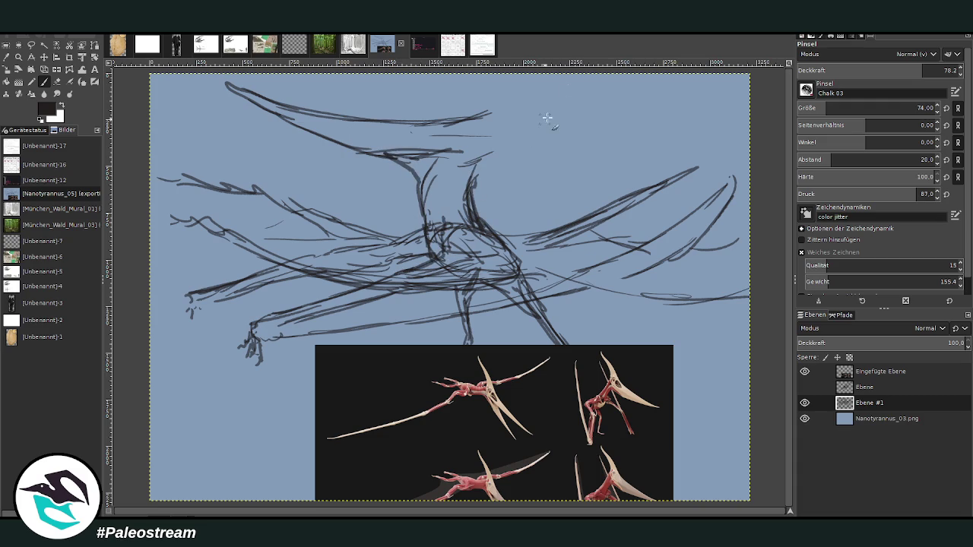
mouse_move(487, 114)
mouse_down()
mouse_move(514, 108)
mouse_move(576, 130)
mouse_move(650, 136)
mouse_move(548, 139)
mouse_up()
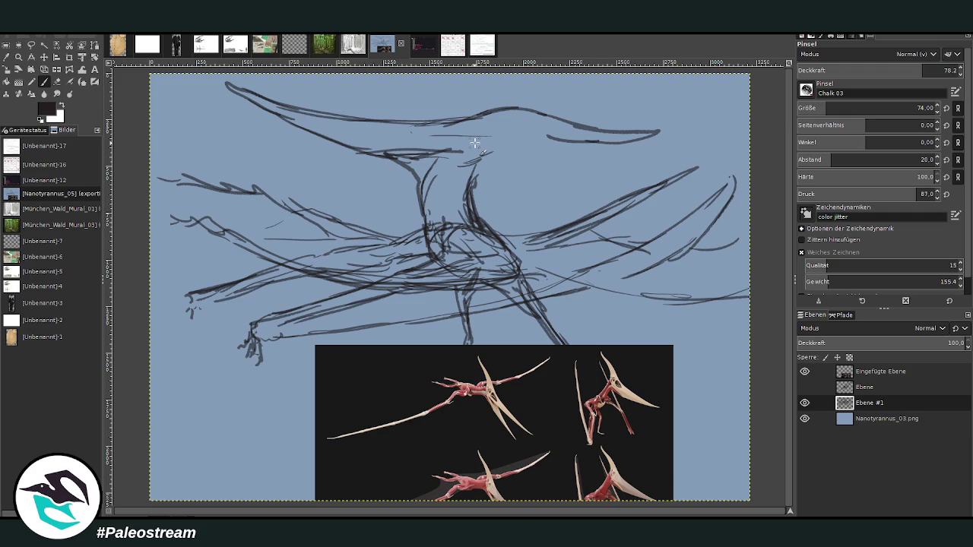
Undo the last crest strokes, redraw the crest front, and erase horizontal body lines
key(ctrl+z)
key(ctrl+z)
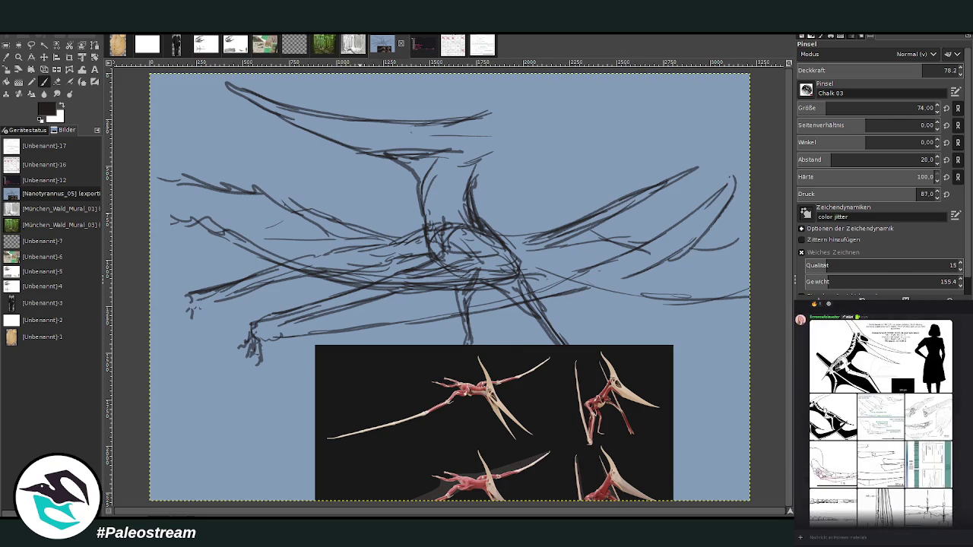
click(828, 505)
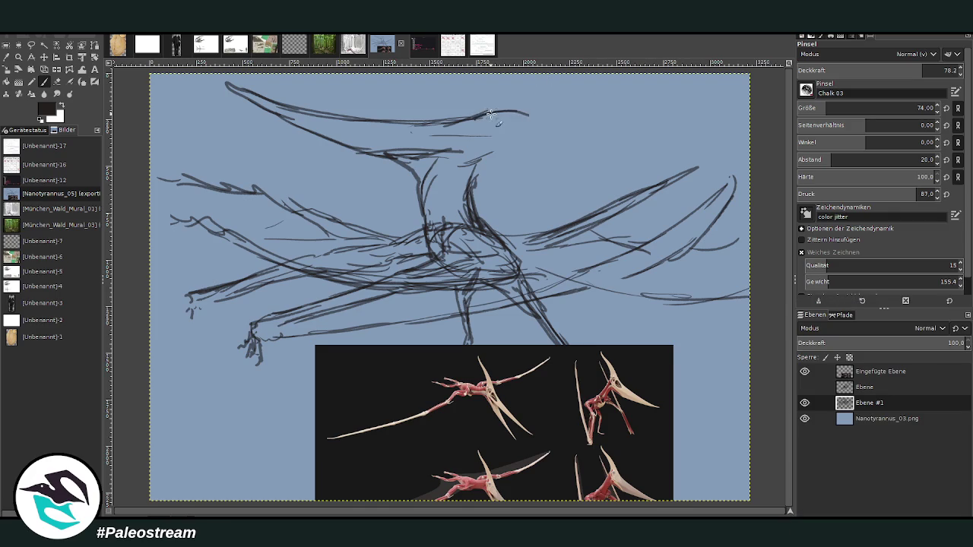
mouse_move(490, 114)
mouse_down()
mouse_move(530, 125)
mouse_move(496, 139)
mouse_move(471, 209)
mouse_up()
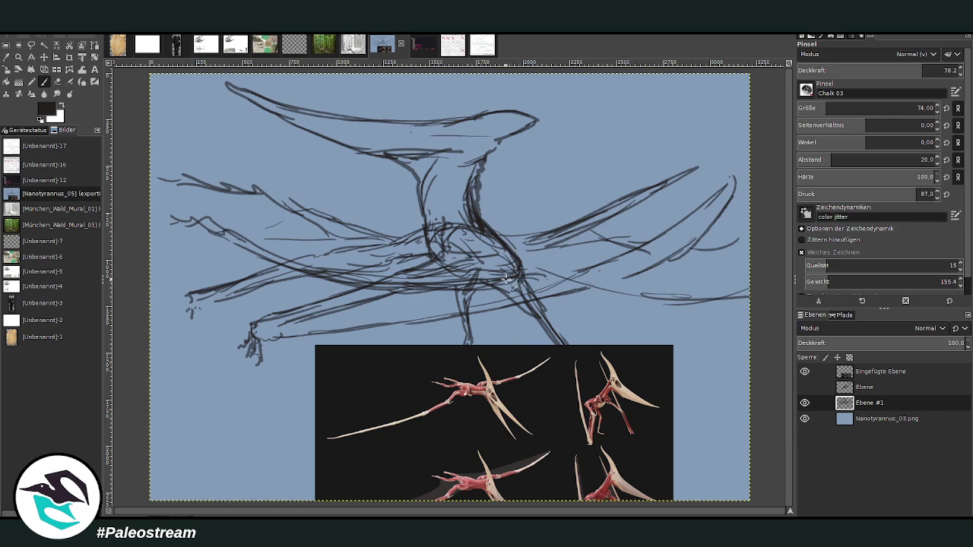
key(shift+e)
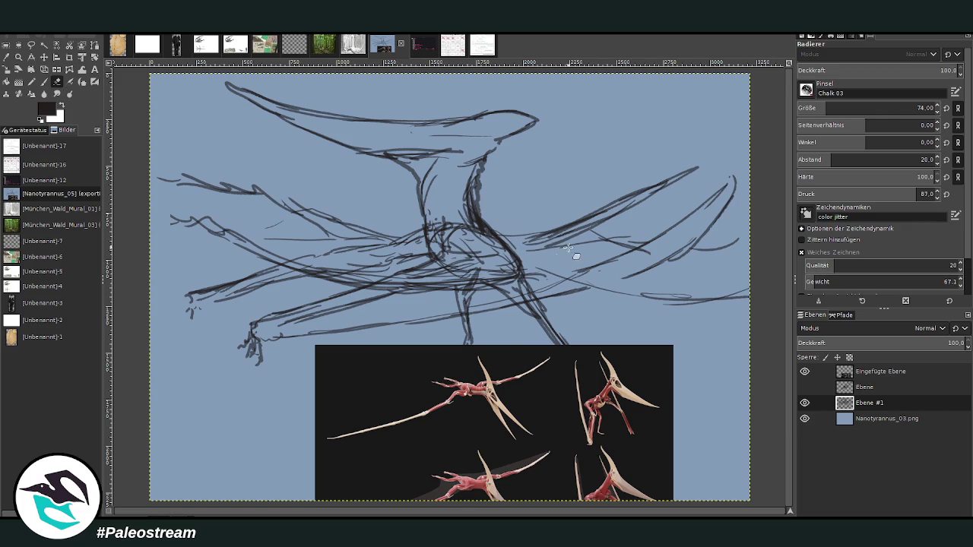
mouse_move(532, 266)
mouse_down()
mouse_move(413, 283)
mouse_move(374, 284)
mouse_move(446, 278)
mouse_move(324, 266)
mouse_move(348, 282)
mouse_move(340, 278)
mouse_move(433, 291)
mouse_move(461, 282)
mouse_move(276, 254)
mouse_move(153, 189)
mouse_up()
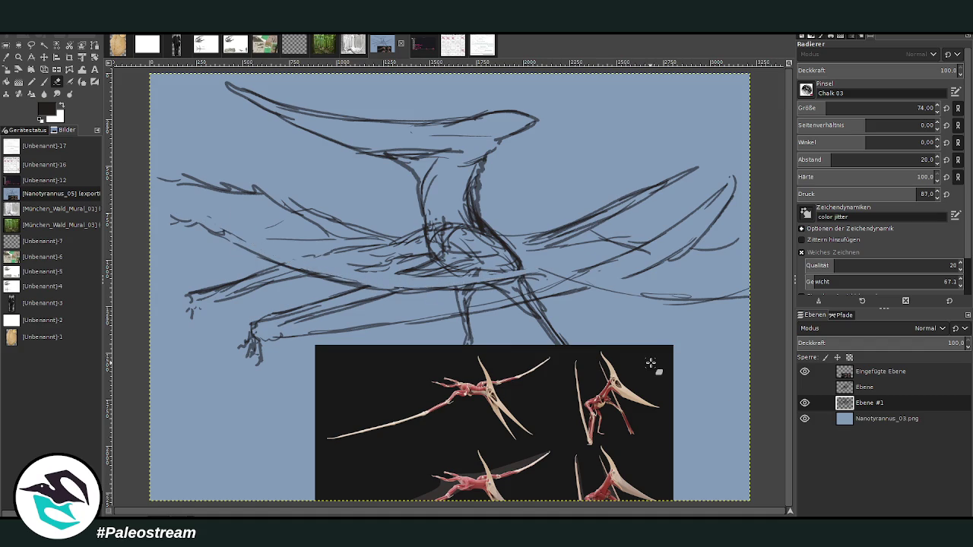
key(minus)
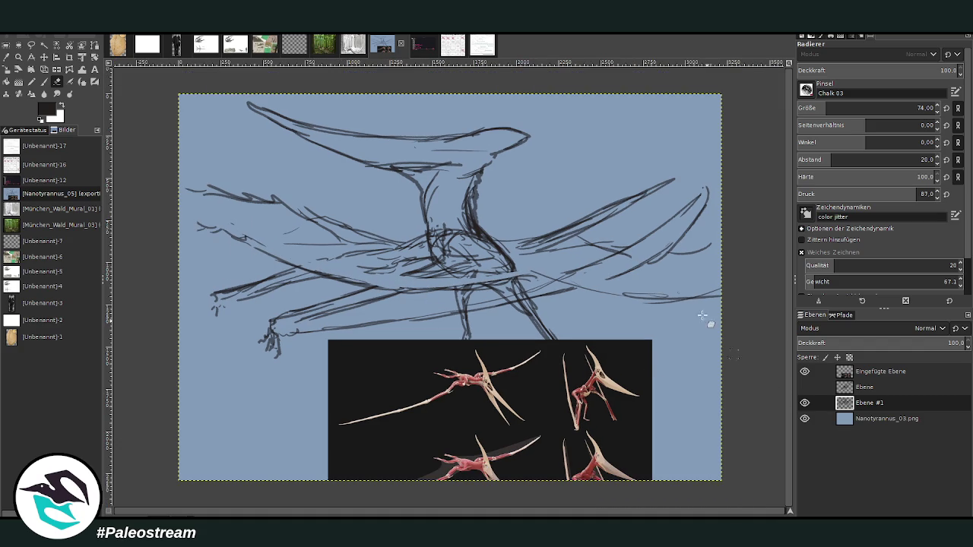
Rotate the sketch layer by about 6.41°
key(shift+r)
mouse_move(343, 242)
mouse_down()
mouse_move(248, 228)
mouse_move(257, 196)
mouse_up()
click(742, 150)
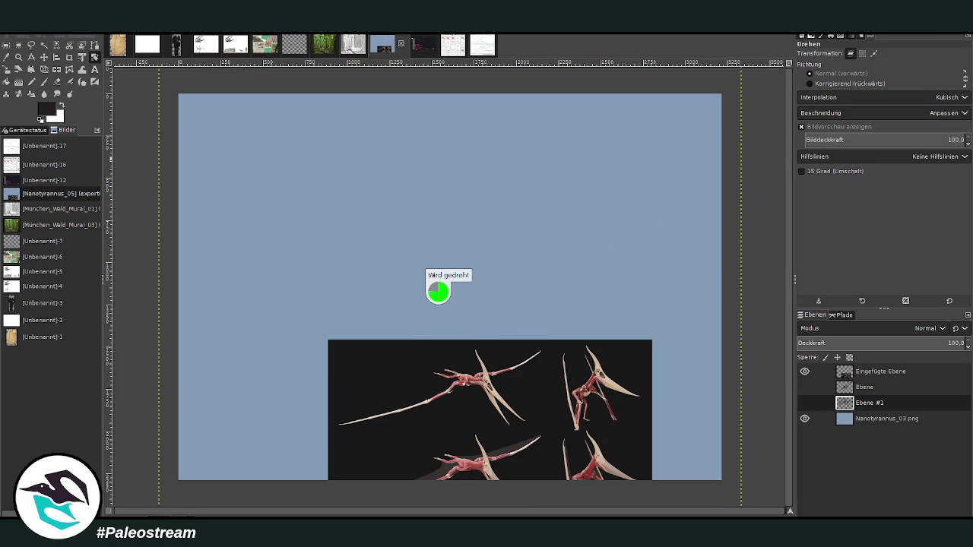
Shift the sketch layer down about 27 px
click(43, 57)
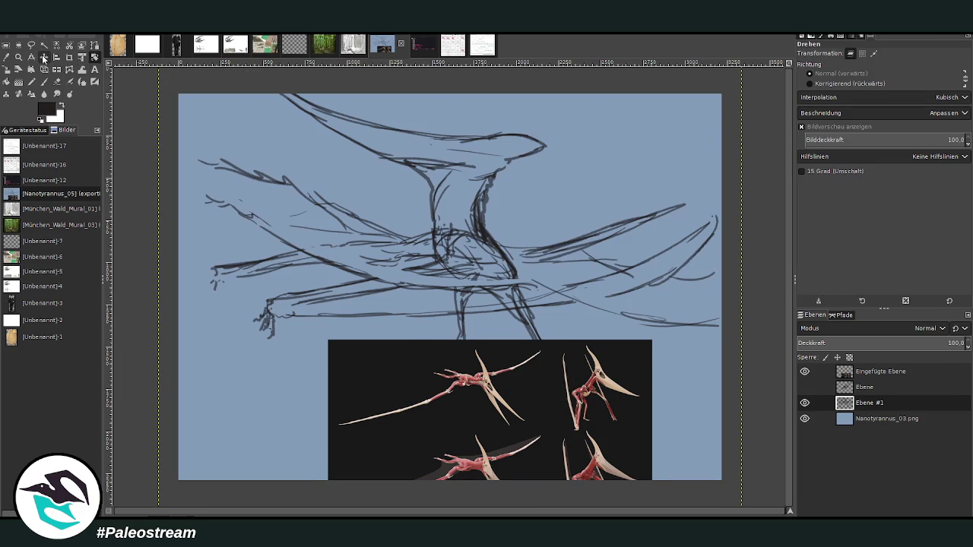
drag(494, 242, 496, 263)
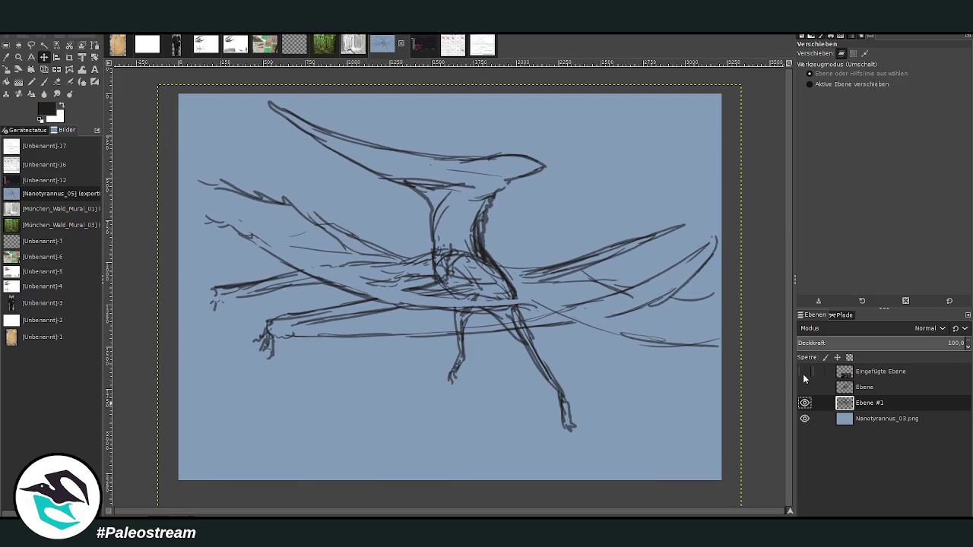
key(p)
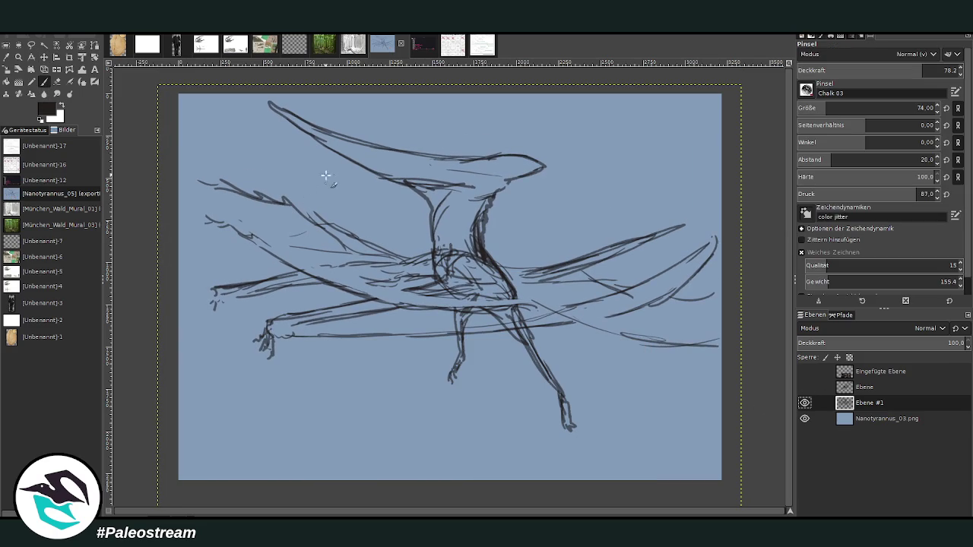
Darken the left wingtip and wing edge, and strengthen the right wing's lower edge
drag(237, 162, 178, 170)
mouse_move(251, 237)
mouse_down()
mouse_move(219, 214)
mouse_move(184, 208)
mouse_up()
drag(300, 262, 271, 212)
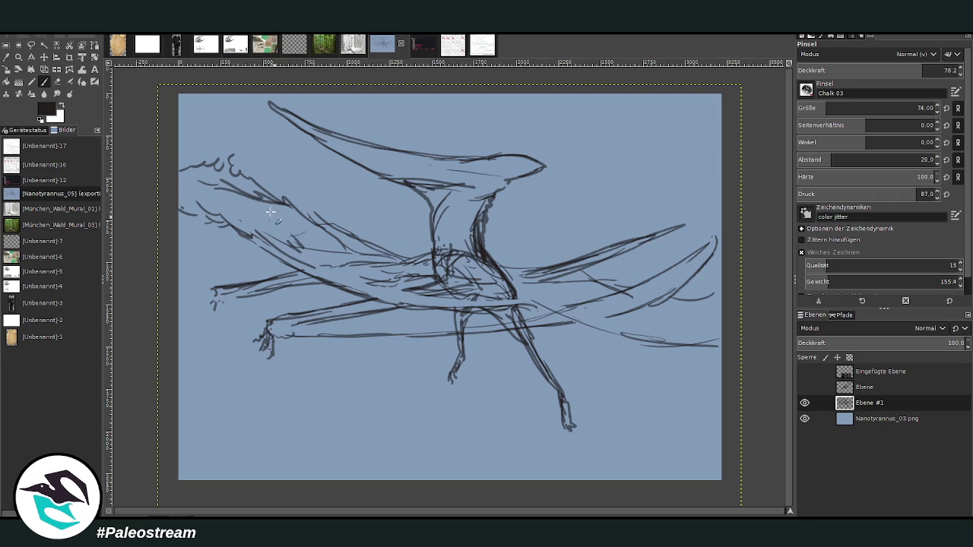
drag(551, 308, 683, 352)
Erase part of the lower wing line, then redraw it and the left wing's upper edge
key(shift+e)
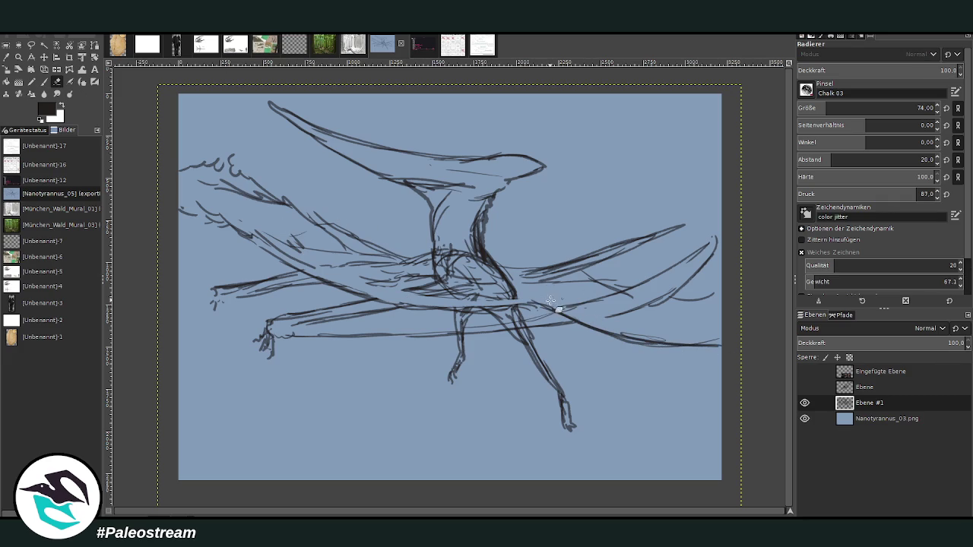
click(550, 301)
key(p)
mouse_move(426, 318)
mouse_down()
mouse_move(277, 337)
mouse_move(555, 327)
mouse_up()
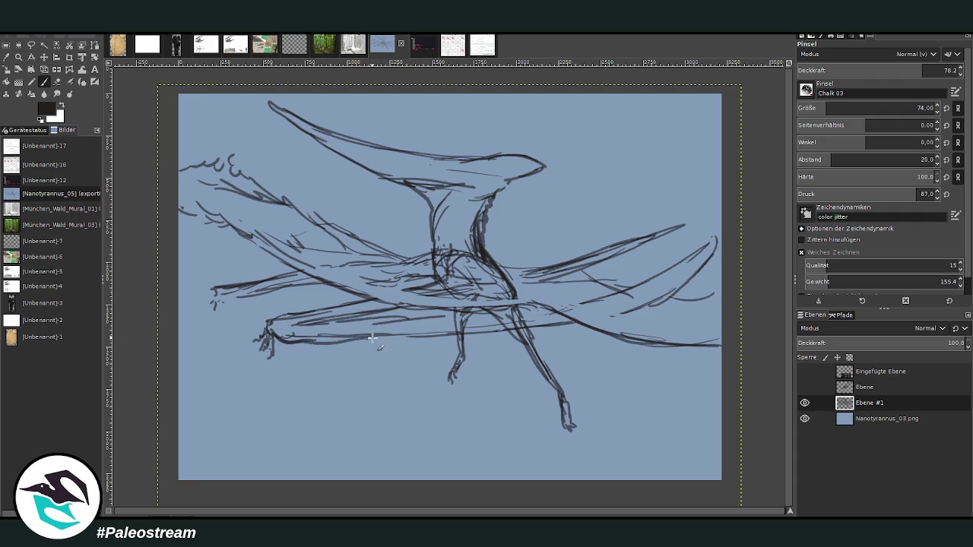
drag(408, 336, 300, 342)
drag(243, 301, 283, 295)
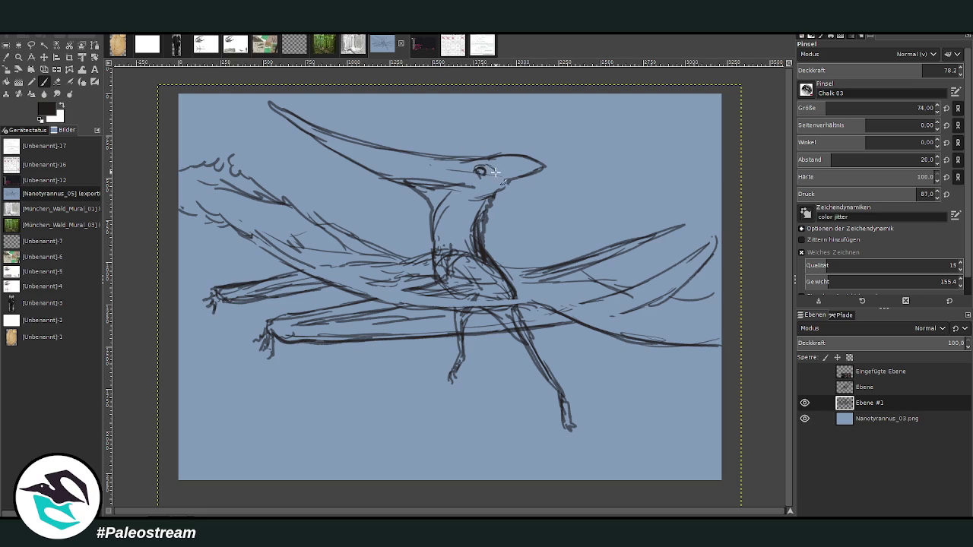
Draw the eye and jaw lines and reinforce the crest and beak outline
drag(495, 172, 523, 168)
mouse_move(278, 109)
mouse_down()
mouse_move(323, 141)
mouse_move(479, 187)
mouse_up()
mouse_move(425, 173)
mouse_down()
mouse_move(469, 184)
mouse_move(394, 181)
mouse_move(305, 123)
mouse_move(324, 148)
mouse_move(408, 184)
mouse_up()
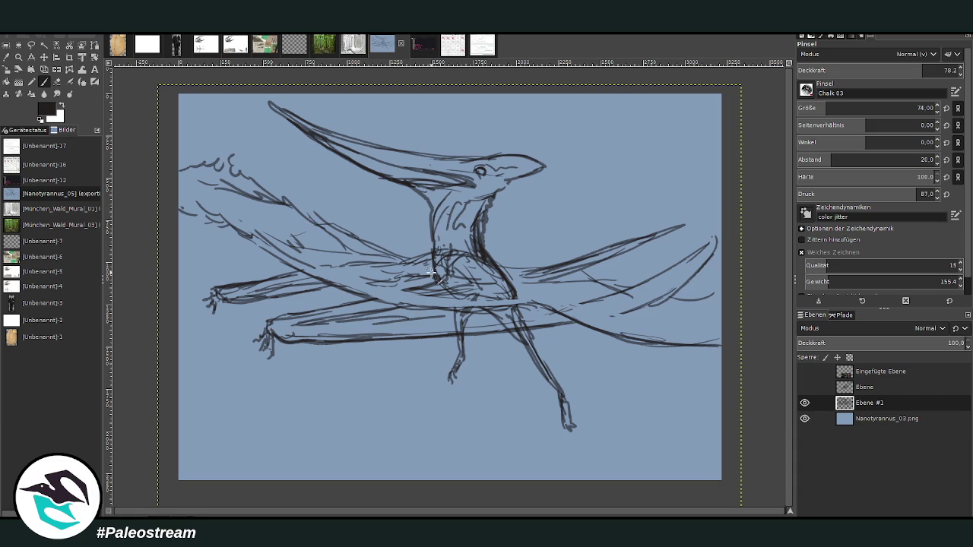
click(860, 426)
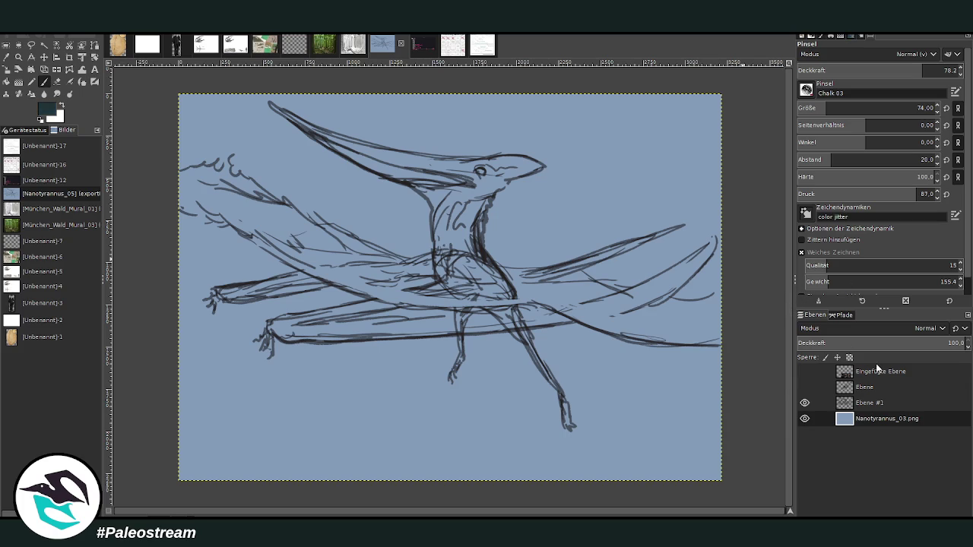
With brush size 1076 and opacity 100, paint dark teal across the lower canvas
drag(846, 108, 912, 108)
drag(925, 70, 962, 70)
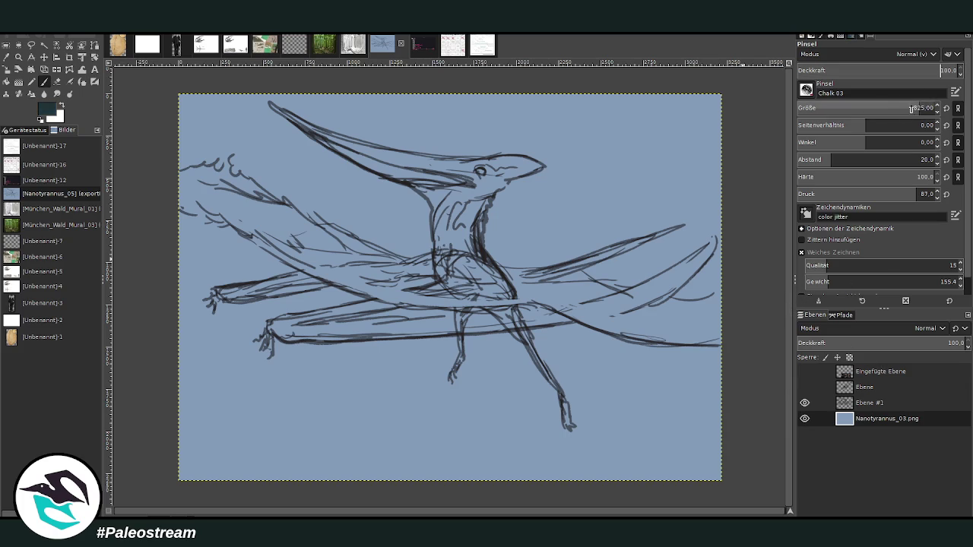
text(1076)
mouse_move(669, 380)
mouse_down()
mouse_move(653, 365)
mouse_move(491, 339)
mouse_move(517, 322)
mouse_up()
mouse_move(667, 363)
mouse_down()
mouse_move(684, 449)
mouse_move(632, 393)
mouse_move(403, 412)
mouse_move(195, 265)
mouse_move(226, 279)
mouse_move(198, 294)
mouse_move(323, 484)
mouse_move(418, 380)
mouse_move(462, 451)
mouse_up()
At brush size 495 and opacity 83.3, smooth and patch the sea's wavy edge
drag(894, 114, 875, 114)
drag(935, 70, 913, 70)
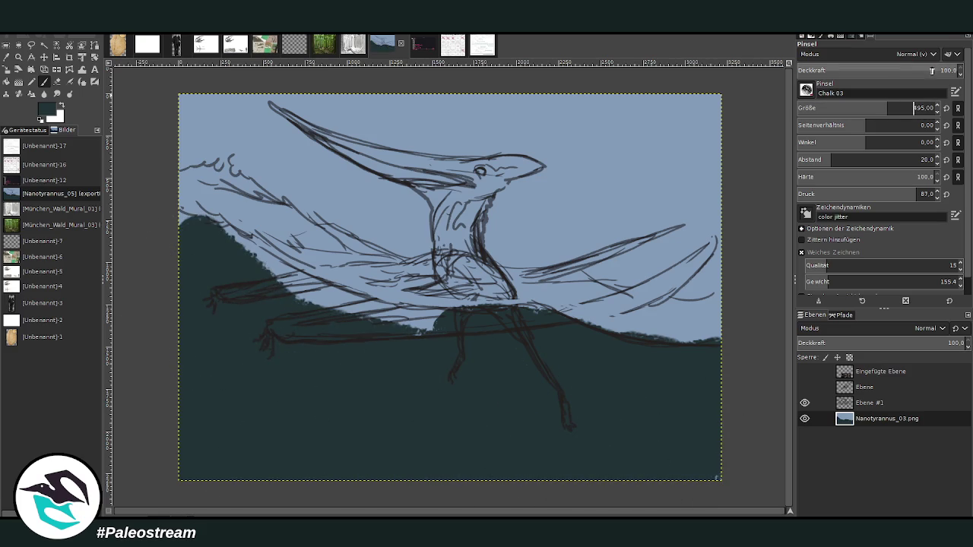
mouse_move(372, 320)
mouse_down()
mouse_move(437, 318)
mouse_move(311, 308)
mouse_up()
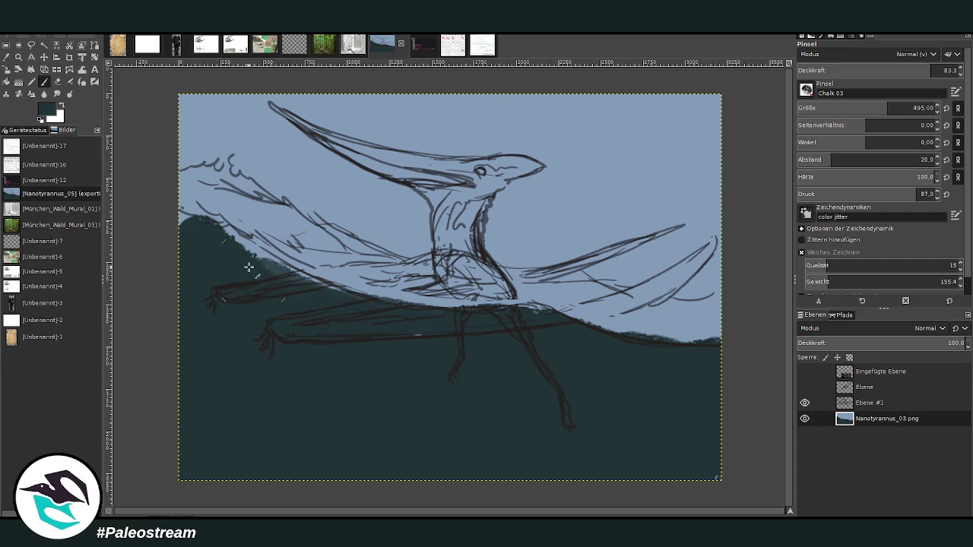
mouse_move(248, 267)
mouse_down()
mouse_move(289, 282)
mouse_move(181, 211)
mouse_up()
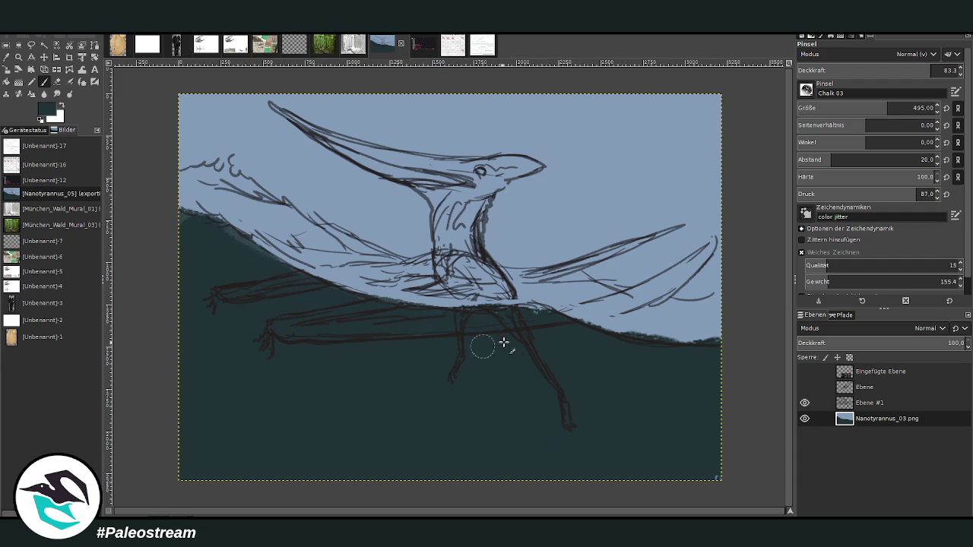
drag(365, 308, 190, 228)
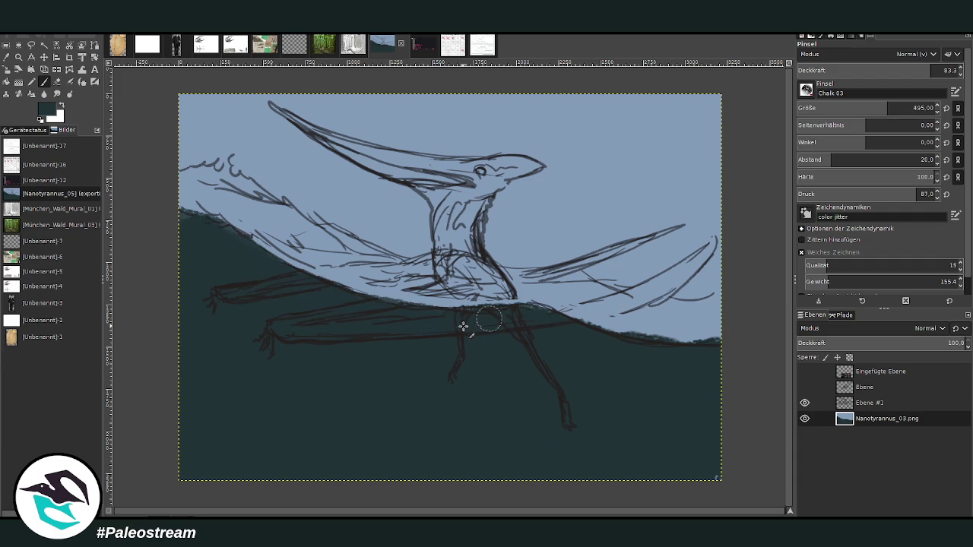
drag(463, 326, 415, 307)
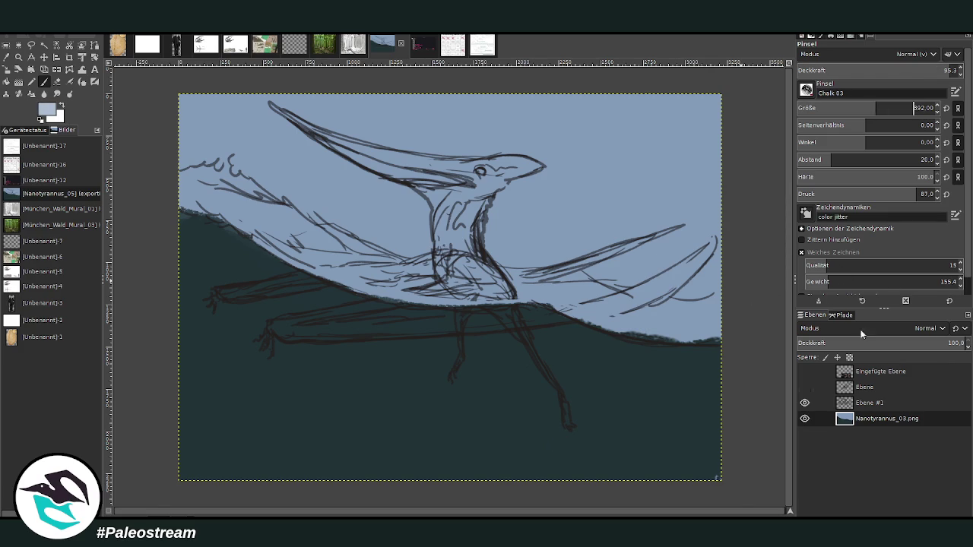
Return to the Ebene #1 layer, try a light waterline stroke, then undo it
click(866, 403)
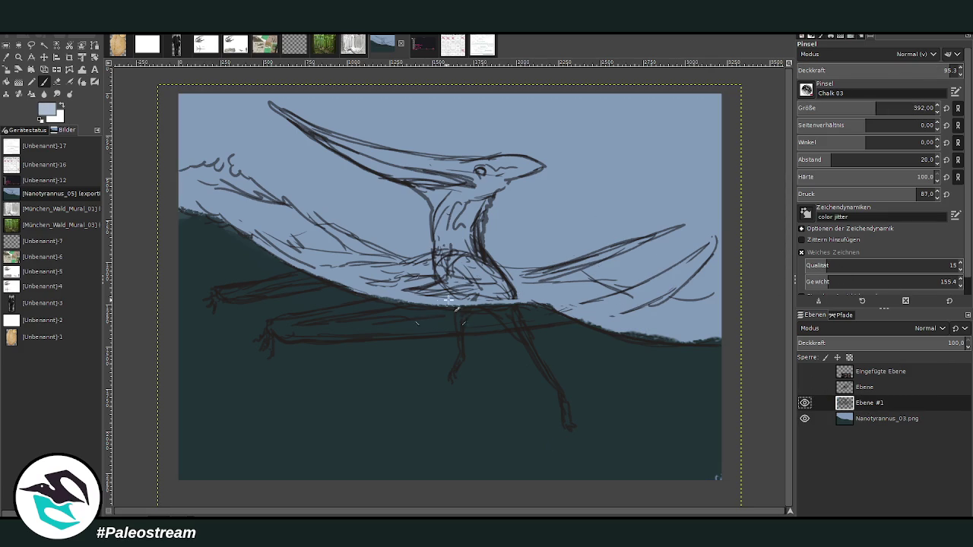
mouse_move(448, 300)
mouse_down()
mouse_move(523, 304)
mouse_move(404, 305)
mouse_up()
key(ctrl+z)
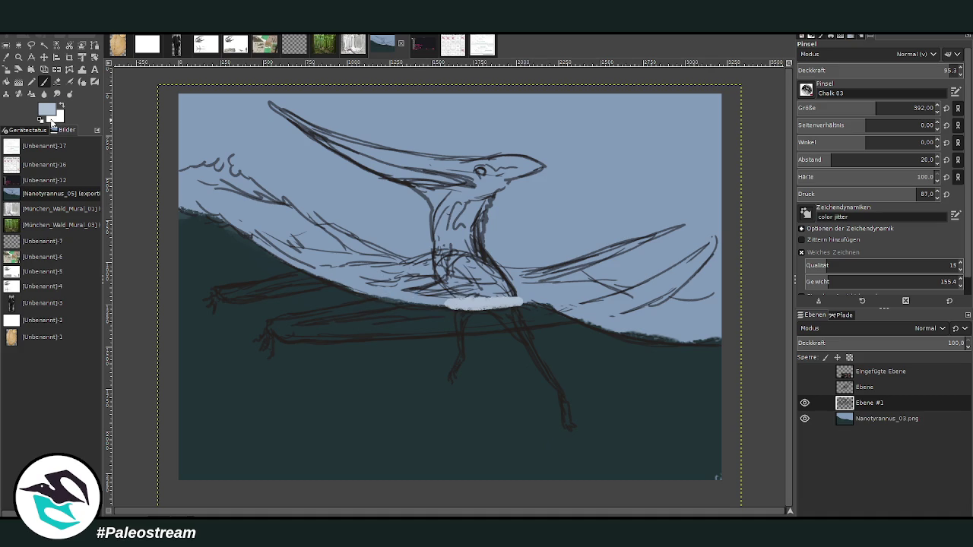
key(ctrl+z)
With a smaller, more transparent brush, paint soft light strokes leftward along the waterline
click(855, 107)
click(922, 70)
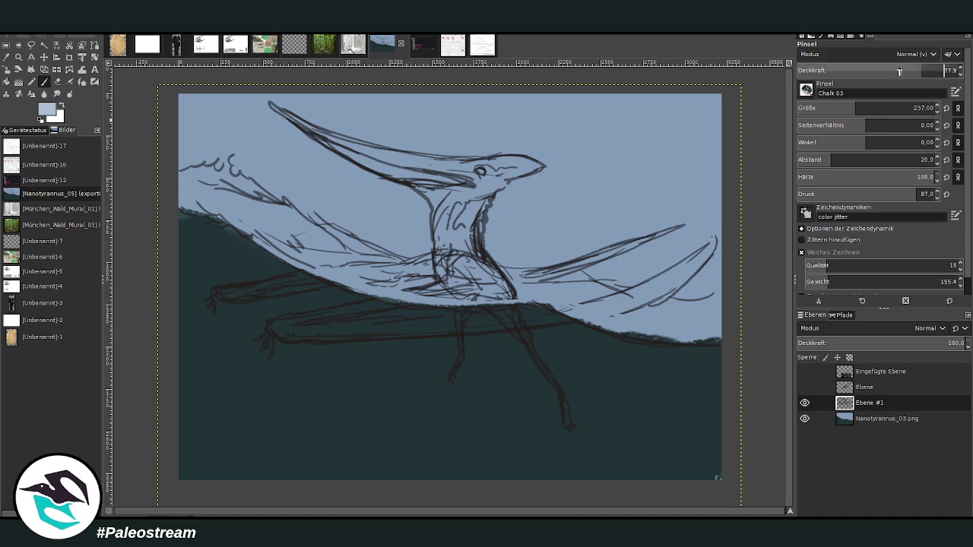
drag(908, 73, 892, 73)
mouse_move(719, 337)
mouse_down()
mouse_move(638, 338)
mouse_move(597, 320)
mouse_move(708, 333)
mouse_move(639, 320)
mouse_up()
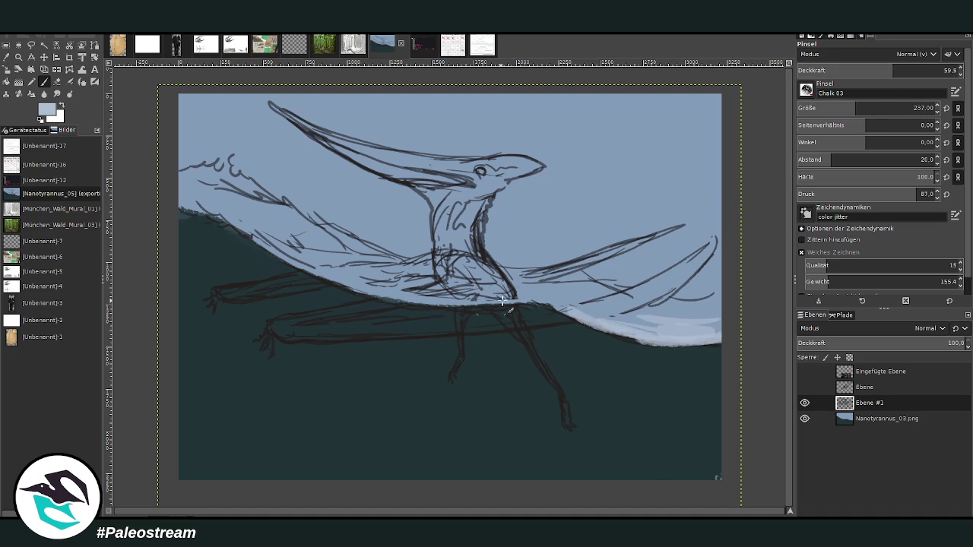
mouse_move(502, 301)
mouse_down()
mouse_move(426, 304)
mouse_move(319, 272)
mouse_move(220, 203)
mouse_move(184, 192)
mouse_up()
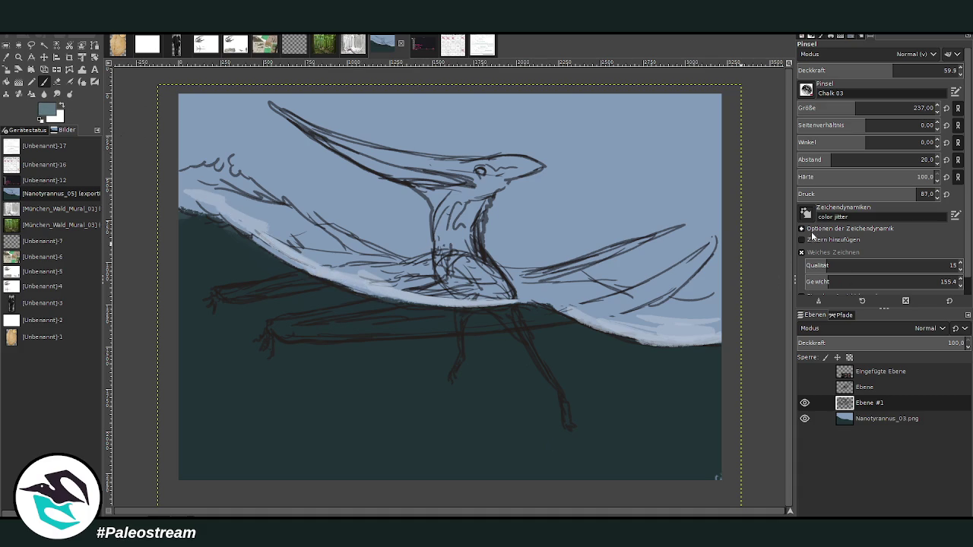
Add grey-blue strokes on the right waterline, then at brush size 178 left of the body
drag(688, 335, 634, 328)
mouse_move(718, 316)
mouse_down()
mouse_move(631, 313)
mouse_move(650, 311)
mouse_move(644, 328)
mouse_move(559, 308)
mouse_move(534, 285)
mouse_move(611, 291)
mouse_move(524, 295)
mouse_move(510, 273)
mouse_move(523, 301)
mouse_move(384, 282)
mouse_move(266, 237)
mouse_move(250, 212)
mouse_move(275, 242)
mouse_move(183, 196)
mouse_up()
drag(875, 71, 924, 72)
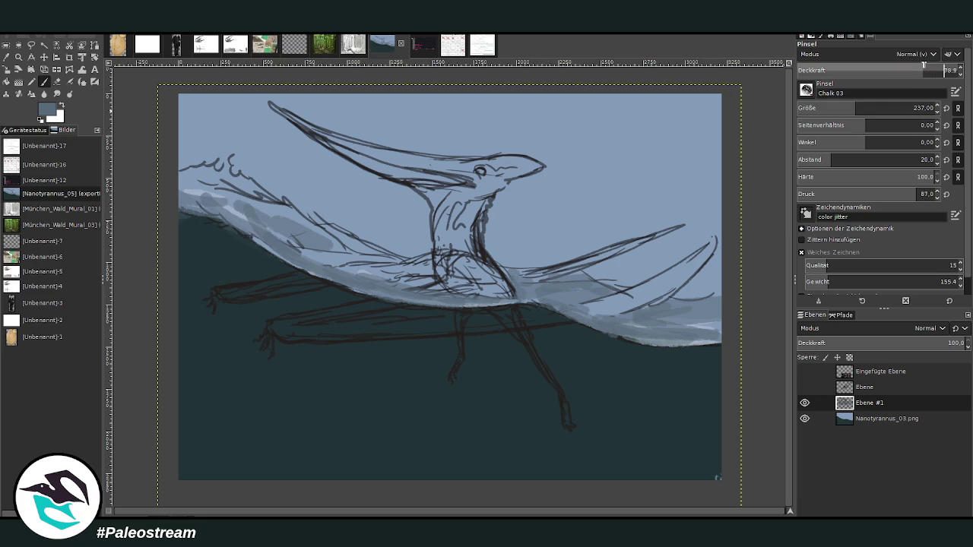
drag(829, 111, 846, 108)
text(178)
key(Return)
mouse_move(377, 277)
mouse_down()
mouse_move(353, 278)
mouse_move(319, 248)
mouse_move(391, 256)
mouse_move(216, 164)
mouse_move(182, 171)
mouse_move(251, 194)
mouse_move(238, 221)
mouse_move(266, 243)
mouse_move(335, 277)
mouse_move(391, 289)
mouse_move(281, 252)
mouse_up()
Add faint light strokes and darken the wave edge and crest on both sides
mouse_move(396, 299)
mouse_down()
mouse_move(537, 294)
mouse_move(392, 293)
mouse_move(302, 263)
mouse_move(365, 255)
mouse_move(258, 209)
mouse_move(332, 235)
mouse_move(243, 186)
mouse_move(220, 202)
mouse_move(262, 200)
mouse_move(392, 251)
mouse_move(243, 182)
mouse_up()
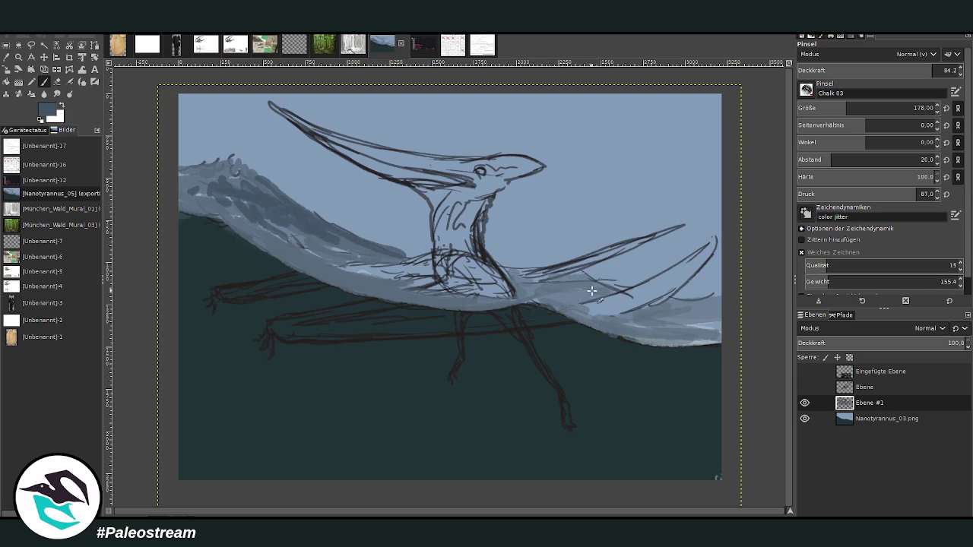
mouse_move(591, 291)
mouse_down()
mouse_move(637, 319)
mouse_move(675, 315)
mouse_move(622, 316)
mouse_move(631, 341)
mouse_move(508, 291)
mouse_up()
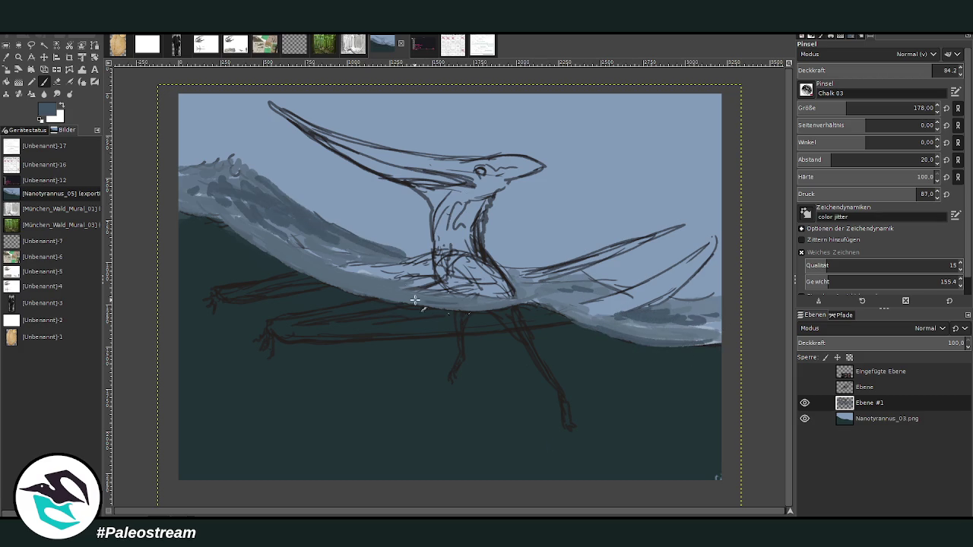
mouse_move(415, 300)
mouse_down()
mouse_move(528, 310)
mouse_move(581, 288)
mouse_move(533, 281)
mouse_move(601, 282)
mouse_up()
mouse_move(380, 274)
mouse_down()
mouse_move(360, 282)
mouse_move(404, 298)
mouse_move(244, 229)
mouse_up()
click(6, 63)
Sample the sea's dark teal and paint it over the lower wave edge with a larger, fainter brush
click(573, 336)
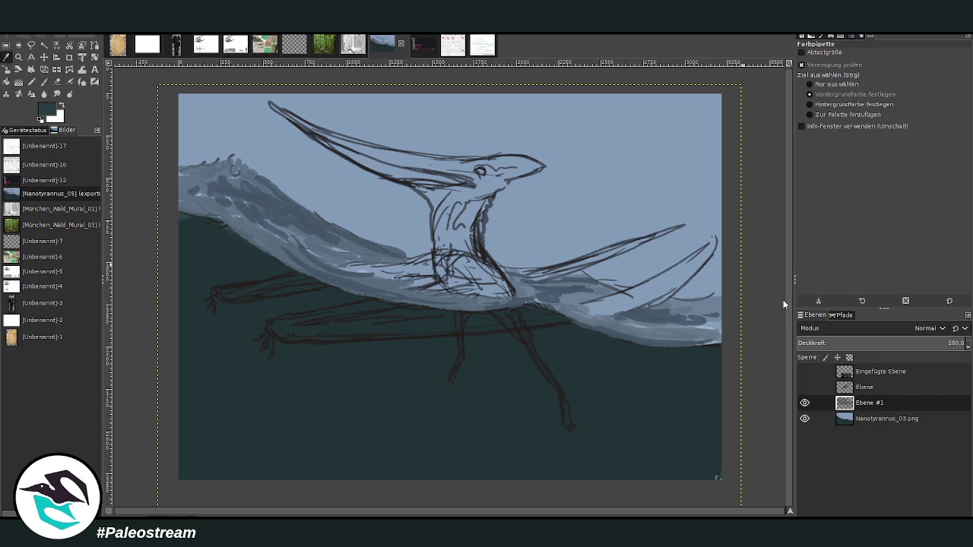
key(p)
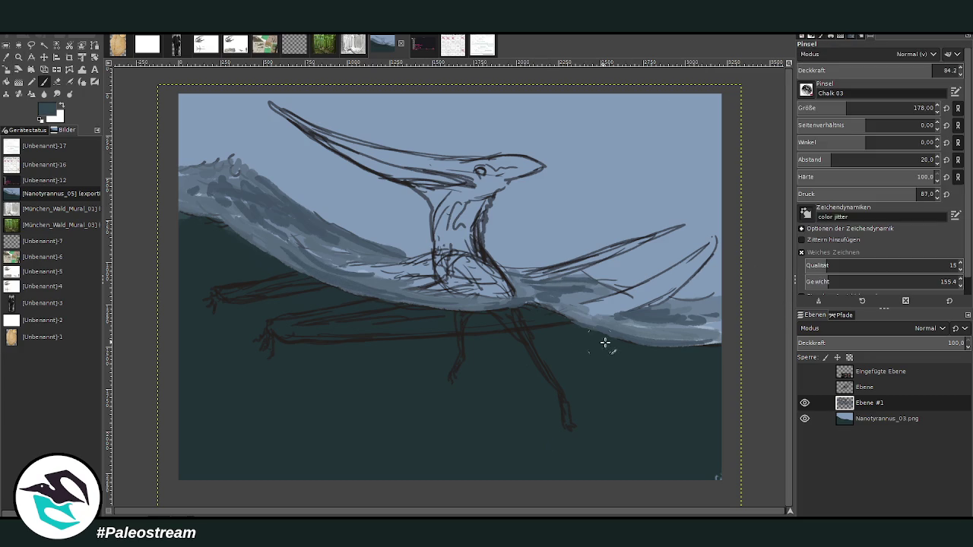
click(858, 108)
drag(931, 70, 873, 70)
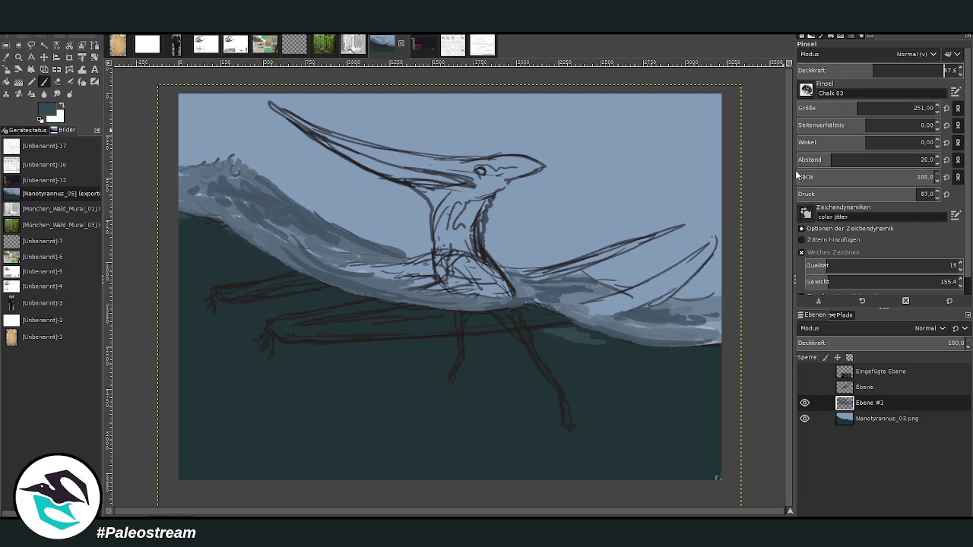
drag(668, 351, 496, 334)
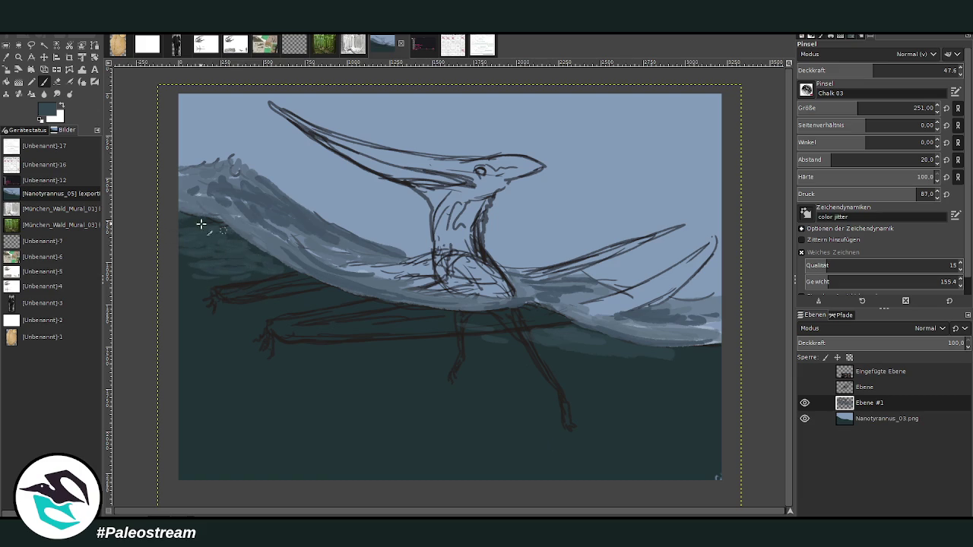
At opacity 59.6, paint light sky-blue and pale foam onto the left wave crest with a size 94 brush
click(893, 69)
mouse_move(272, 269)
mouse_down()
mouse_move(219, 254)
mouse_move(196, 228)
mouse_up()
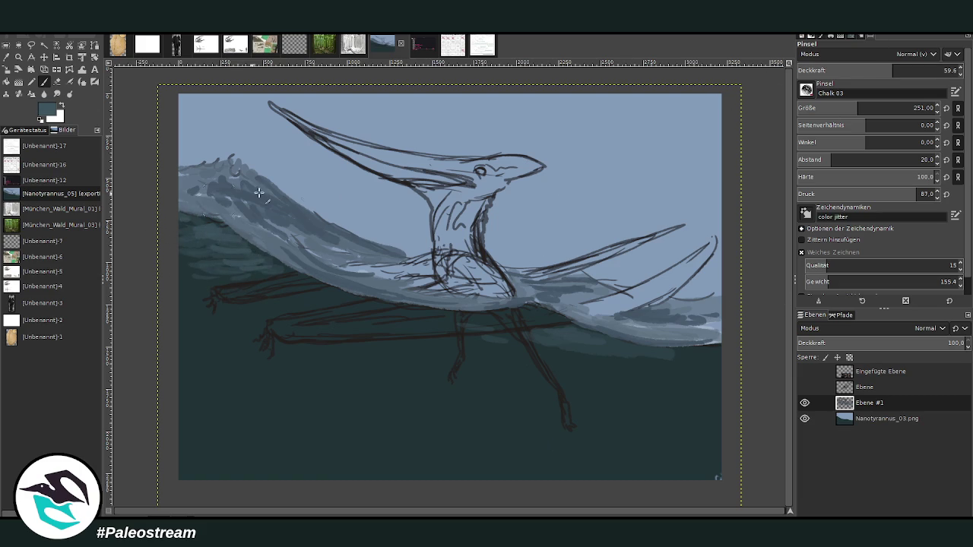
ctrl+click(709, 195)
mouse_move(214, 190)
mouse_down()
mouse_move(228, 171)
mouse_move(251, 169)
mouse_move(287, 196)
mouse_move(228, 159)
mouse_move(205, 179)
mouse_move(221, 201)
mouse_move(258, 148)
mouse_up()
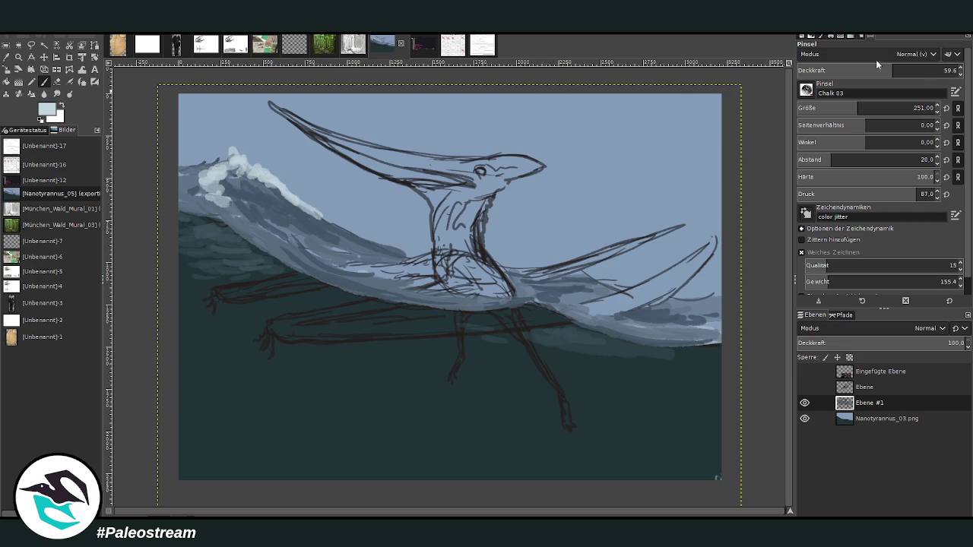
click(925, 70)
click(830, 108)
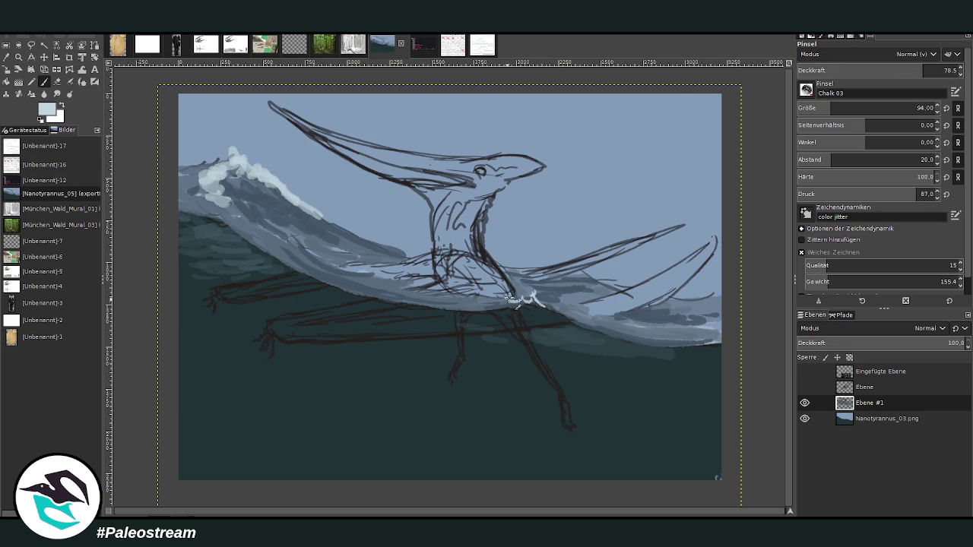
drag(287, 199, 259, 158)
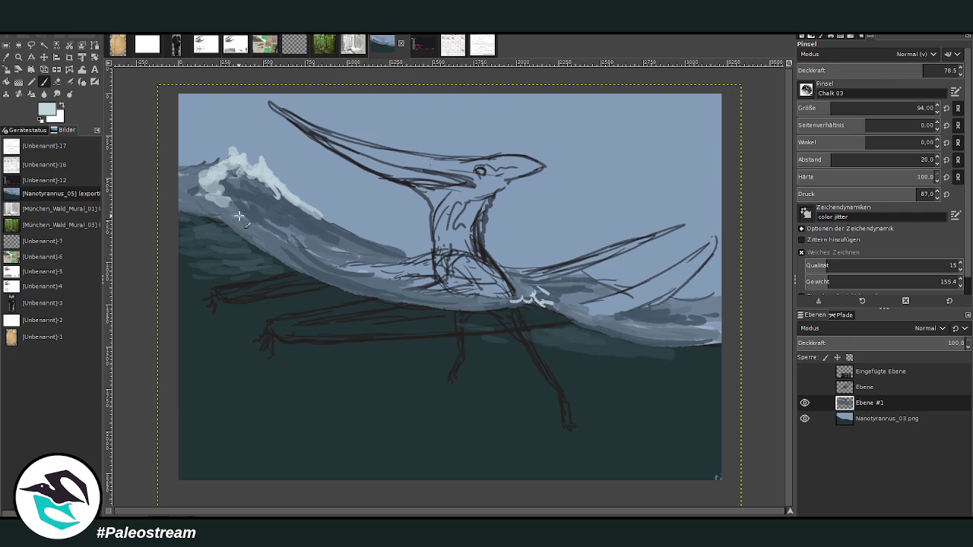
Cover the light band under the wave with dark teal, then paint a thin light blue-grey line along the right wave edge
drag(830, 108, 850, 108)
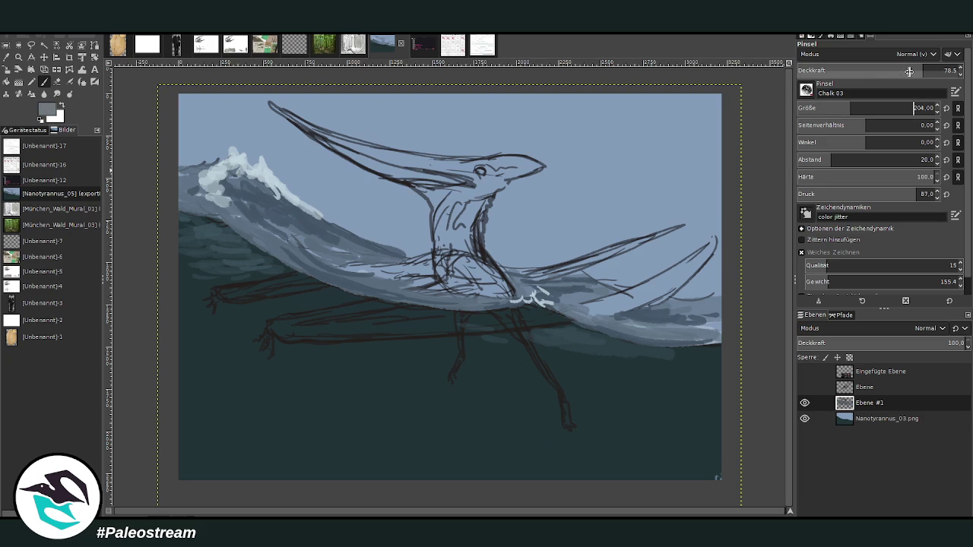
key(d)
drag(688, 347, 599, 333)
drag(925, 70, 930, 70)
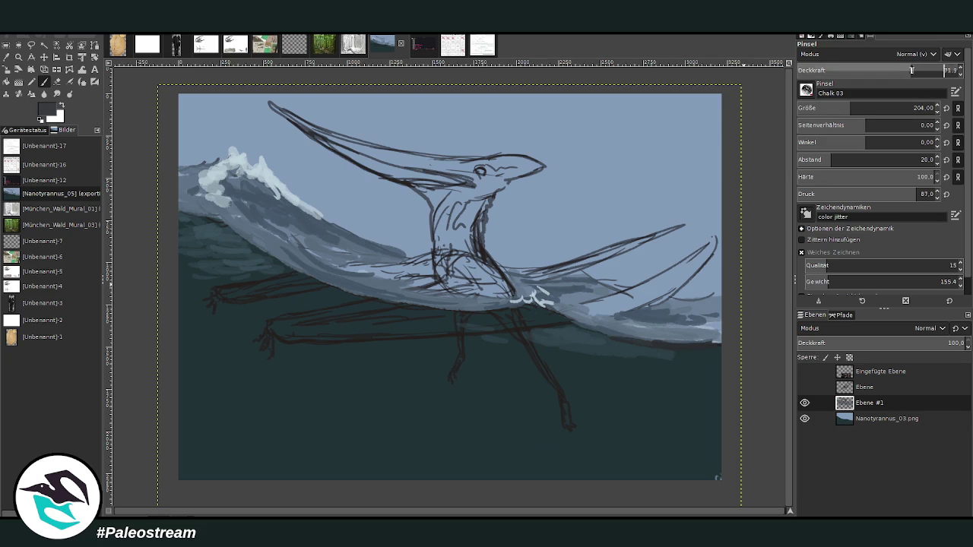
click(840, 108)
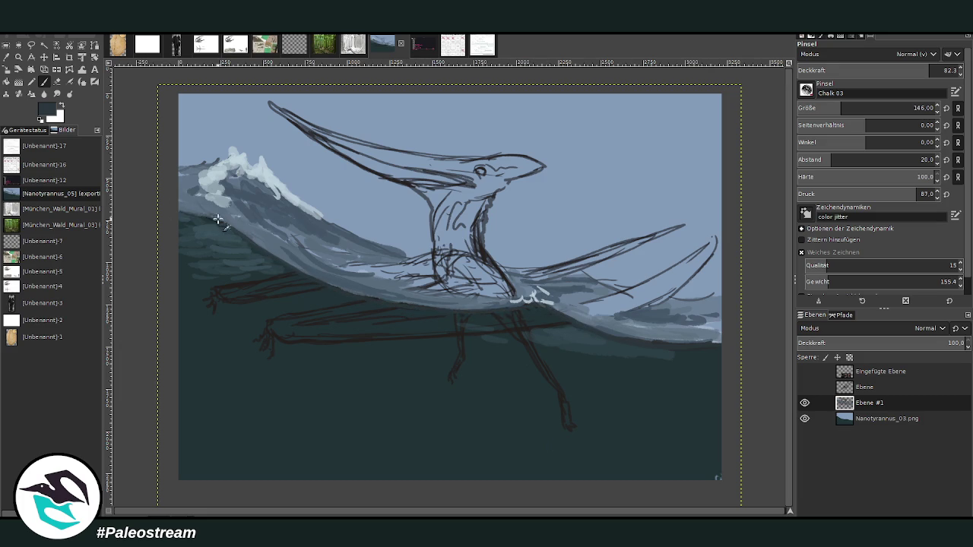
ctrl+click(756, 257)
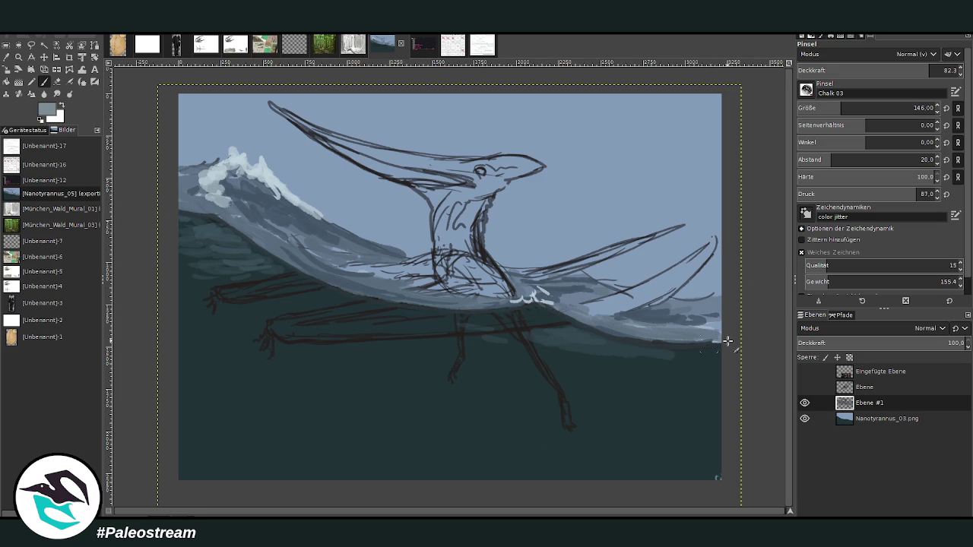
drag(727, 341, 684, 341)
Paint light streaks along the wave crest with the brush at size 76
click(823, 110)
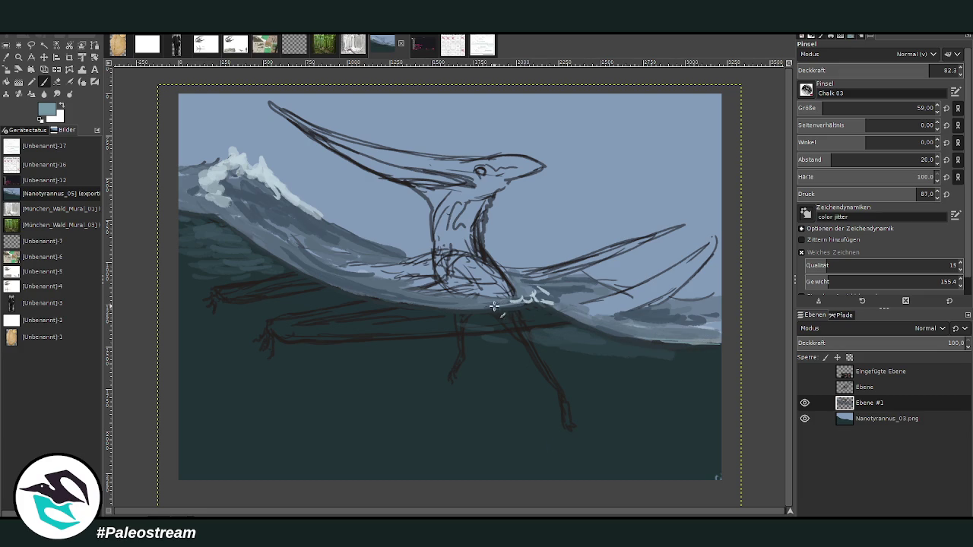
click(828, 109)
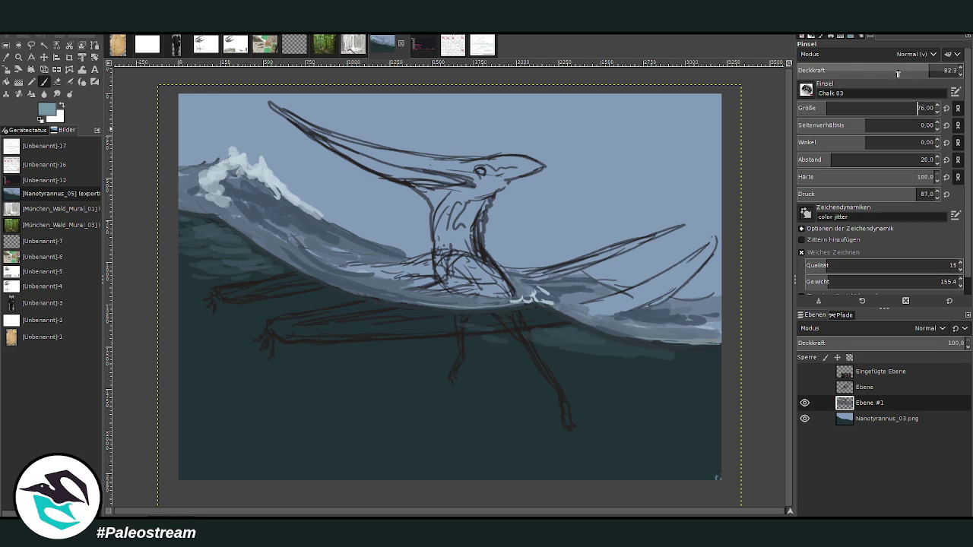
click(942, 71)
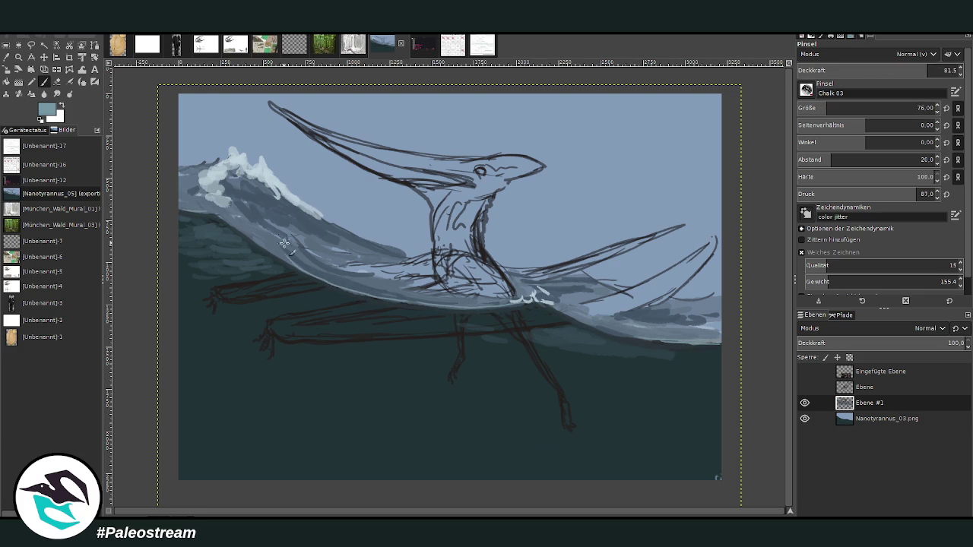
drag(284, 244, 417, 257)
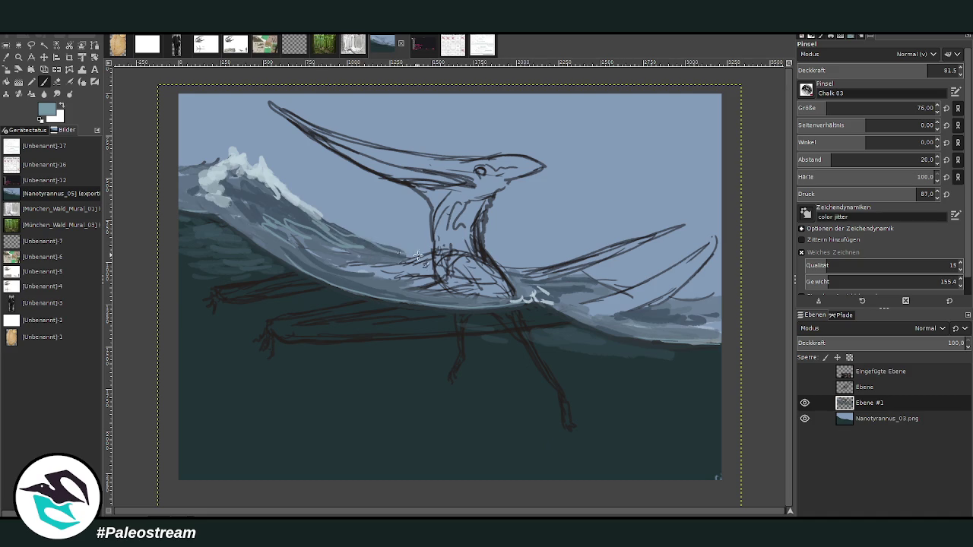
drag(352, 236, 329, 228)
With a larger, fainter brush, dab a trail of bubbles rising near the leg and one in open water
click(836, 107)
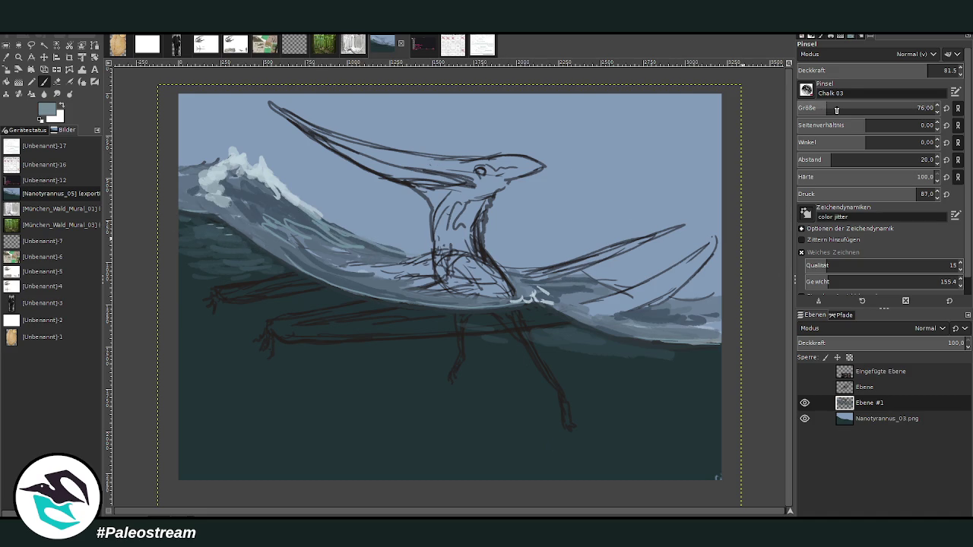
click(869, 70)
drag(577, 405, 592, 371)
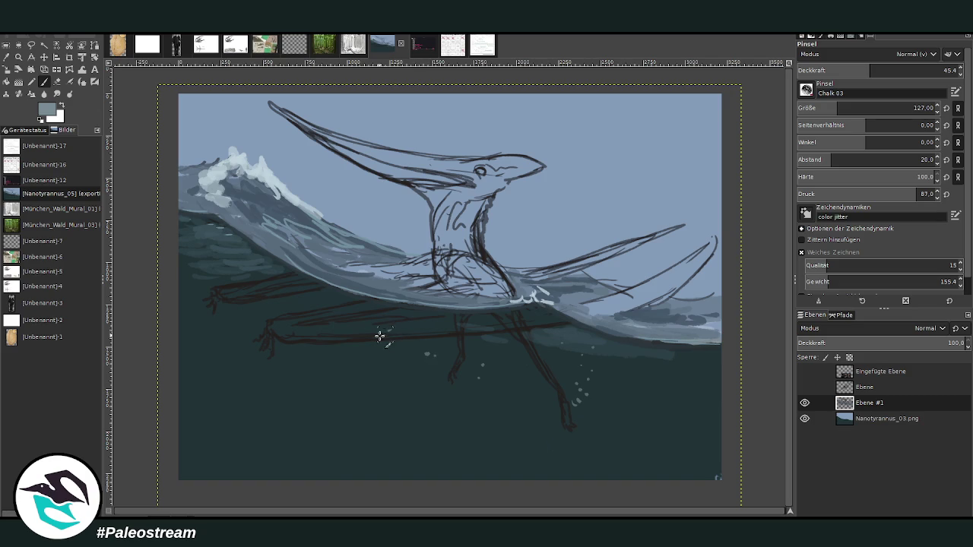
click(323, 310)
key(bracketright)
key(bracketright)
key(bracketright)
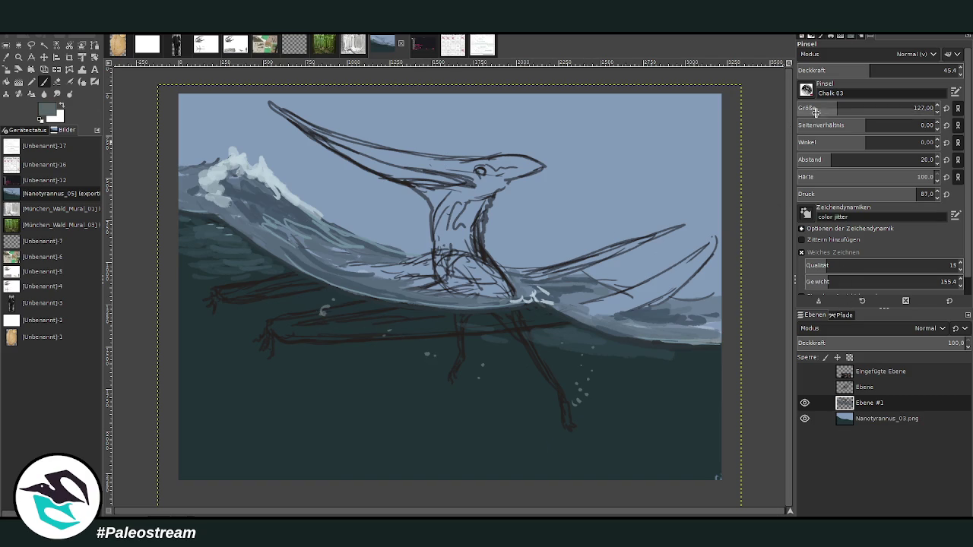
key(greater)
key(greater)
key(greater)
Paint light grey-blue strokes along the submerged legs at opacity 48.6, plus a grey stroke down the front leg
drag(314, 319, 348, 335)
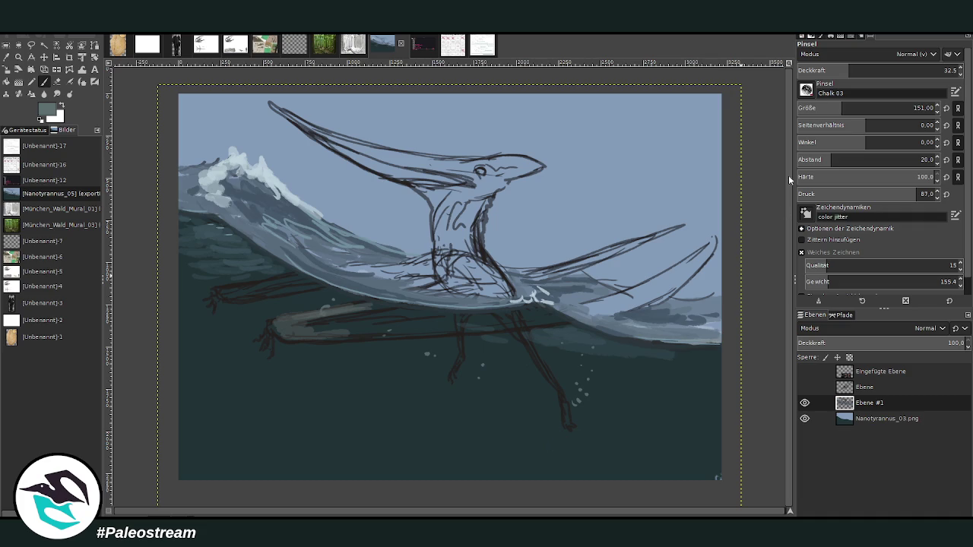
key(greater)
key(greater)
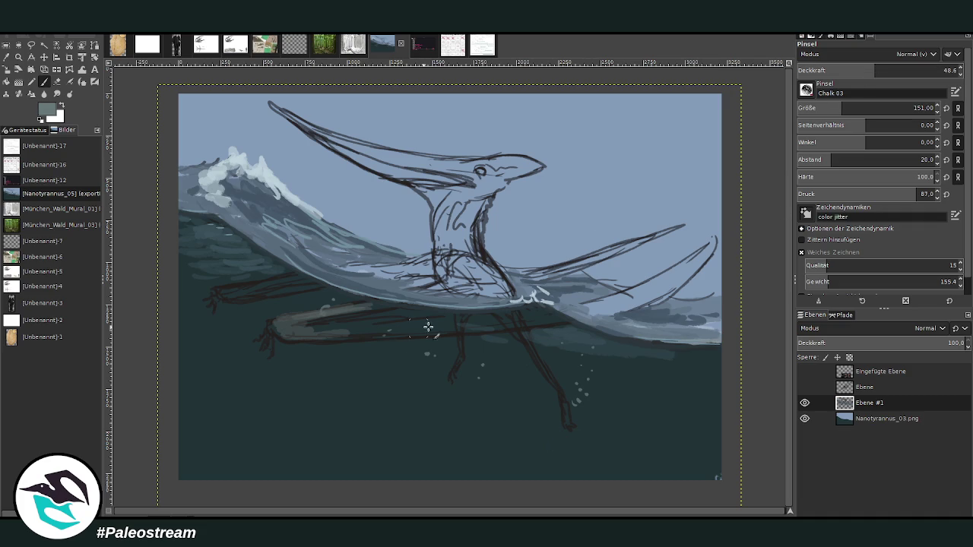
mouse_move(428, 327)
mouse_down()
mouse_move(279, 333)
mouse_move(380, 306)
mouse_move(305, 315)
mouse_move(354, 321)
mouse_move(320, 328)
mouse_up()
mouse_move(297, 277)
mouse_down()
mouse_move(216, 291)
mouse_move(308, 283)
mouse_move(223, 284)
mouse_move(271, 274)
mouse_up()
mouse_move(551, 379)
mouse_down()
mouse_move(530, 339)
mouse_move(542, 363)
mouse_up()
mouse_move(568, 407)
mouse_down()
mouse_move(520, 336)
mouse_move(570, 401)
mouse_move(530, 331)
mouse_up()
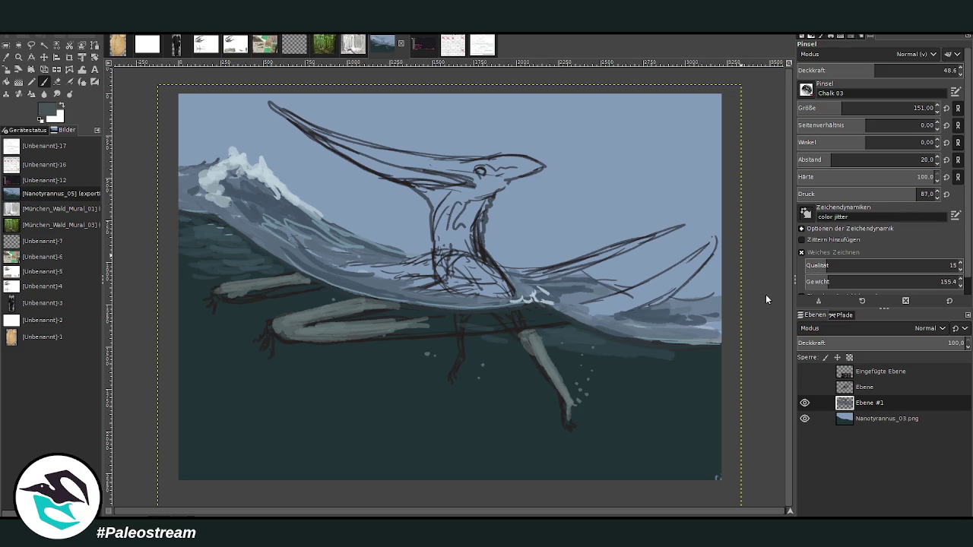
With a smaller, more opaque brush, shade the lower leg darker grey and highlight its upper edge grey-teal
key(greater)
key(bracketleft)
key(bracketleft)
key(bracketleft)
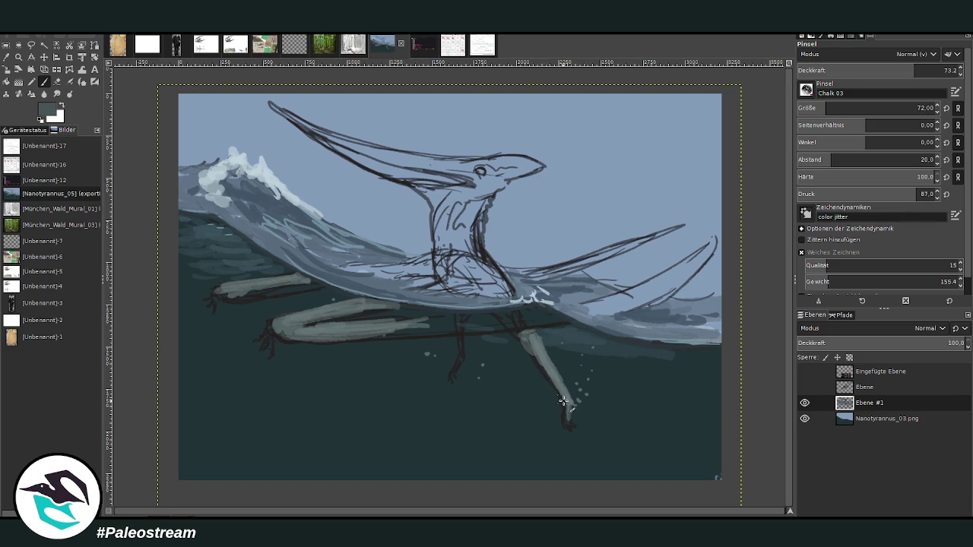
drag(549, 373, 535, 349)
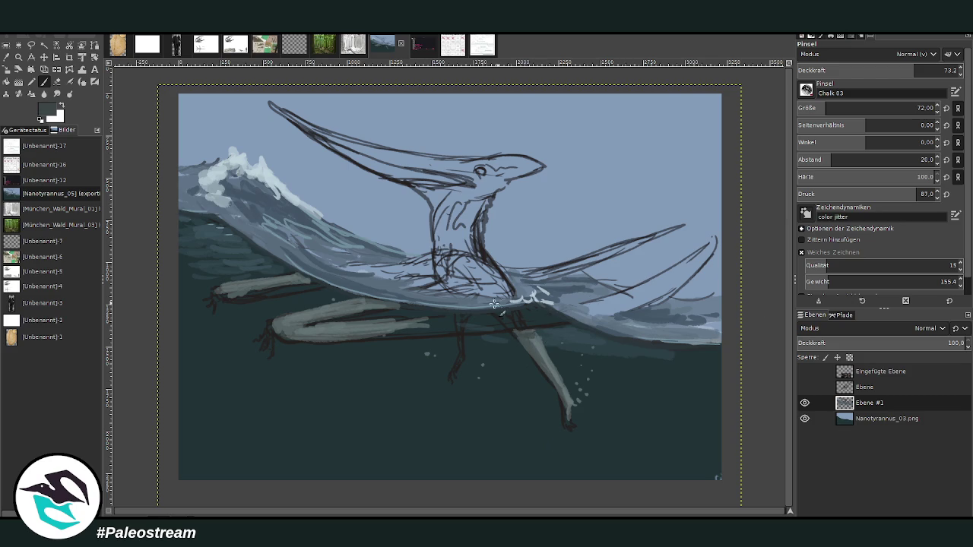
mouse_move(449, 318)
mouse_down()
mouse_move(304, 324)
mouse_move(423, 315)
mouse_move(379, 306)
mouse_move(347, 321)
mouse_move(446, 308)
mouse_move(392, 306)
mouse_up()
key(d)
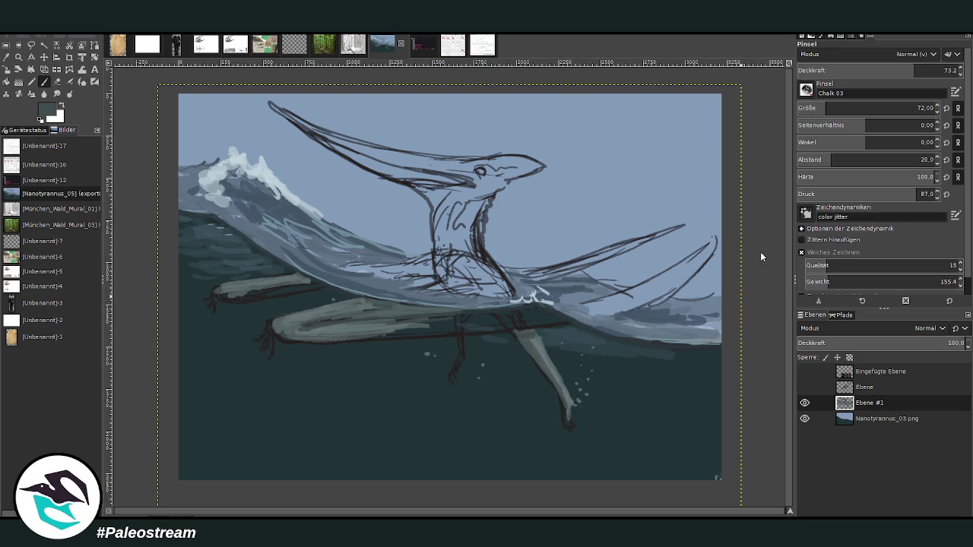
drag(392, 318, 476, 316)
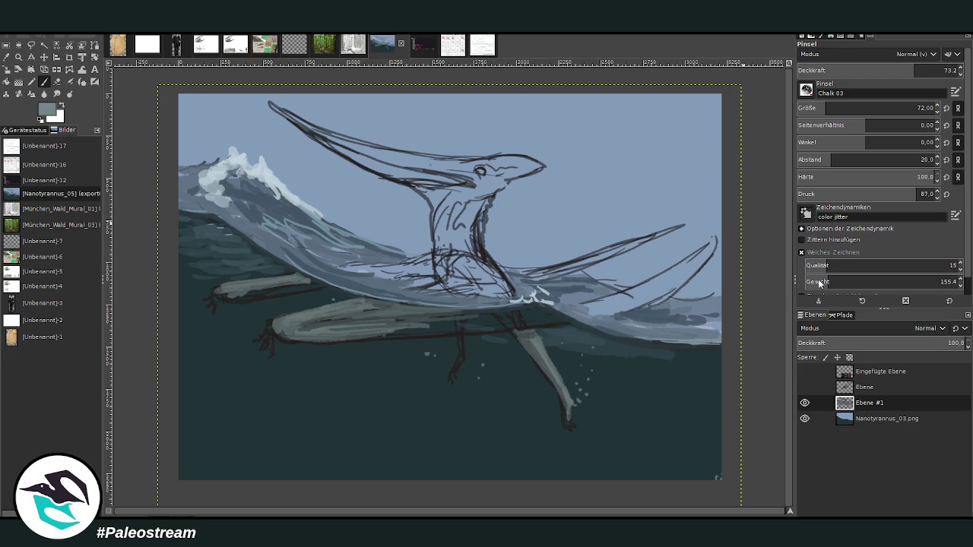
mouse_move(513, 309)
mouse_down()
mouse_move(456, 317)
mouse_move(540, 310)
mouse_move(527, 322)
mouse_move(381, 328)
mouse_up()
Layer light and darker grey bands along the top of the submerged leg
key(bracketright)
key(bracketright)
key(bracketright)
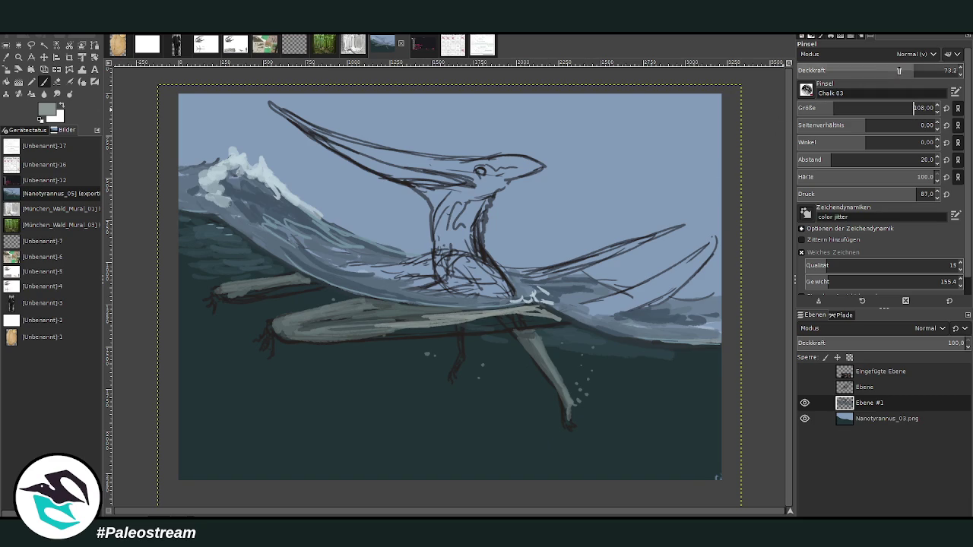
key(less)
key(less)
key(less)
drag(534, 318, 360, 328)
key(comma)
key(comma)
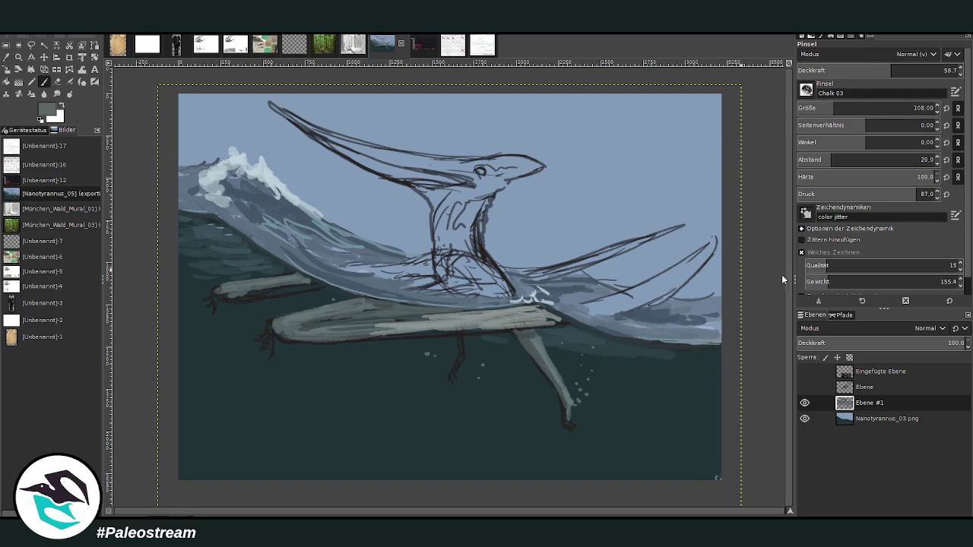
mouse_move(523, 319)
mouse_down()
mouse_move(439, 322)
mouse_move(556, 319)
mouse_move(350, 331)
mouse_move(437, 329)
mouse_up()
key(greater)
key(greater)
mouse_move(525, 325)
mouse_down()
mouse_move(306, 328)
mouse_move(386, 318)
mouse_move(368, 311)
mouse_up()
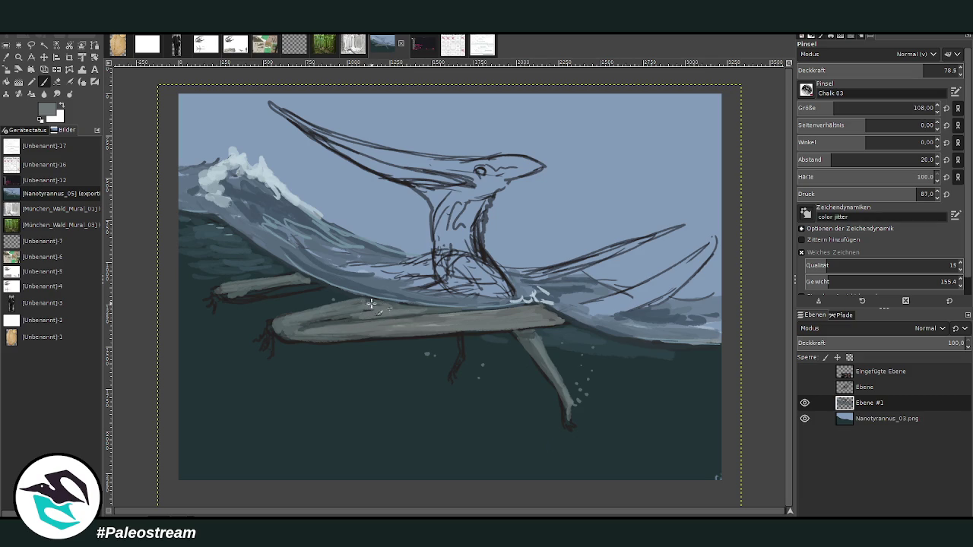
Highlight the upper left leg and outline the leg's lower and upper edges in black
drag(286, 280, 229, 286)
key(d)
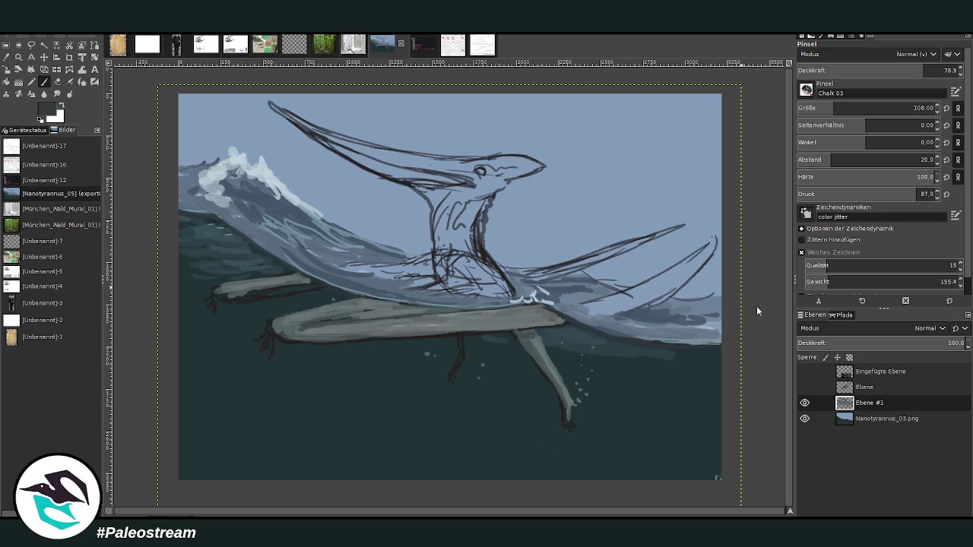
drag(517, 329, 280, 341)
mouse_move(348, 311)
mouse_down()
mouse_move(456, 304)
mouse_move(412, 315)
mouse_up()
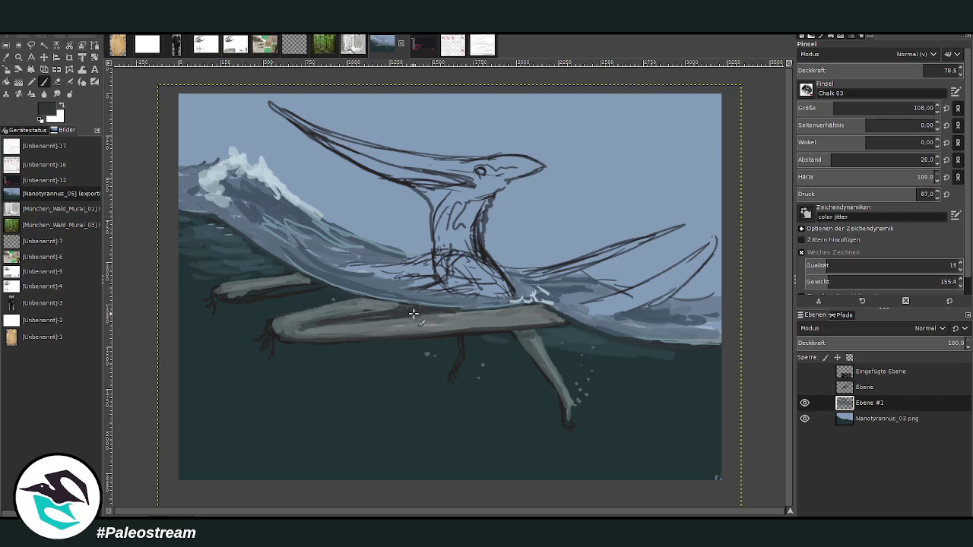
drag(302, 288, 239, 298)
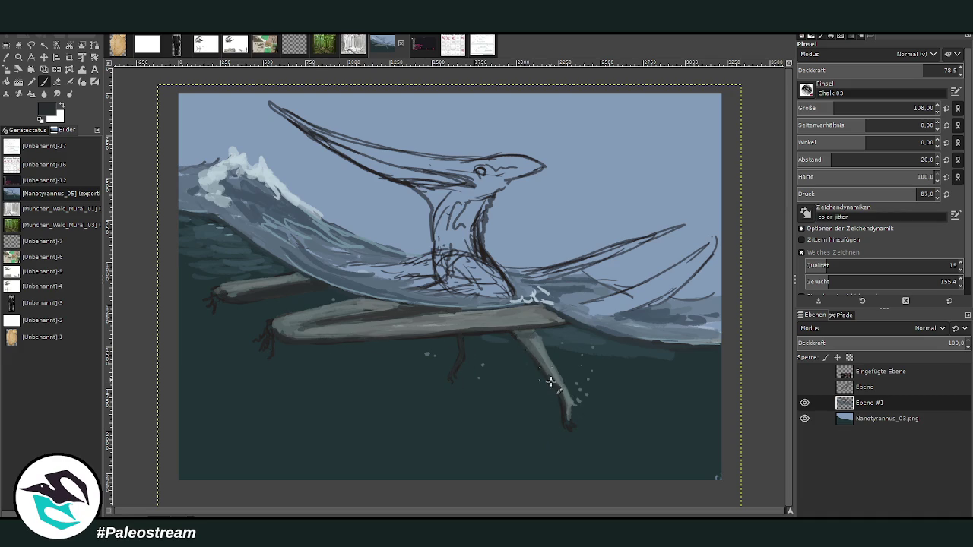
Erase a light patch on the leg's edge, then shade the body and neck dark at opacity 87.4
key(shift+e)
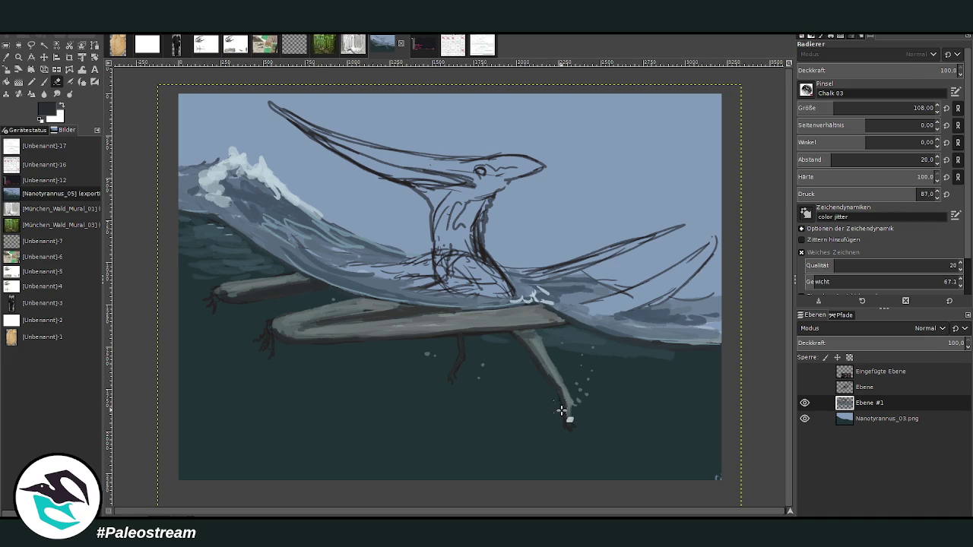
drag(561, 411, 510, 341)
key(p)
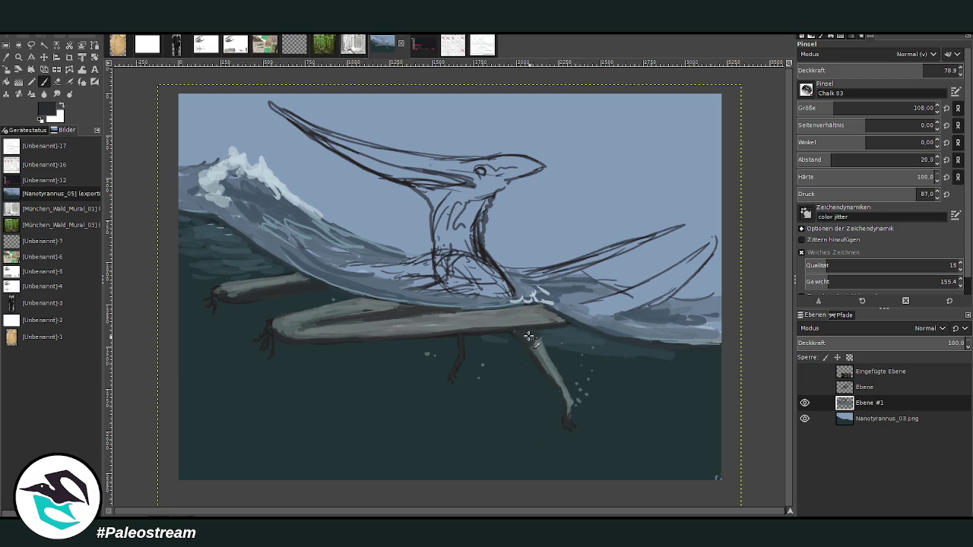
mouse_move(429, 281)
mouse_down()
mouse_move(391, 278)
mouse_move(419, 282)
mouse_up()
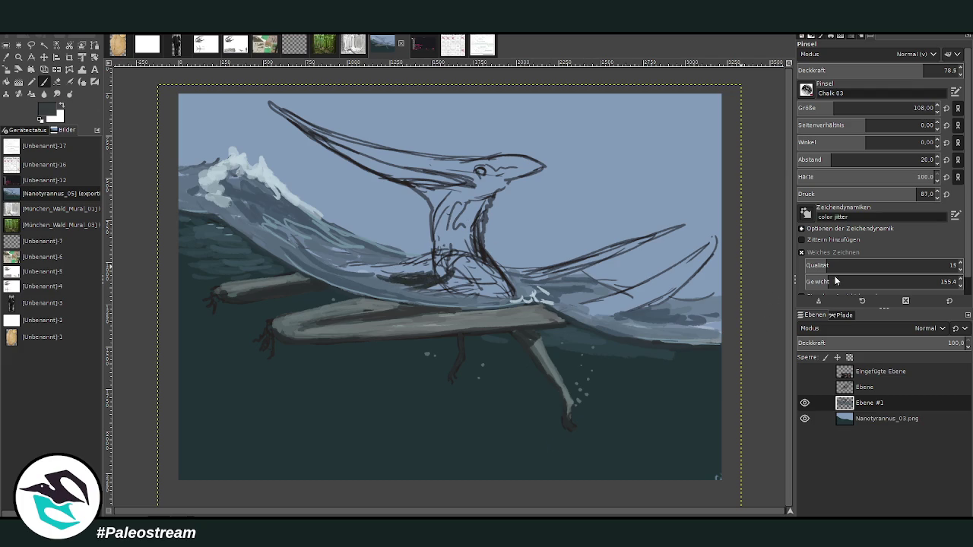
click(923, 71)
mouse_move(449, 262)
mouse_down()
mouse_move(459, 273)
mouse_move(473, 227)
mouse_move(476, 251)
mouse_move(480, 213)
mouse_move(462, 196)
mouse_move(467, 164)
mouse_move(490, 179)
mouse_move(473, 194)
mouse_move(497, 183)
mouse_up()
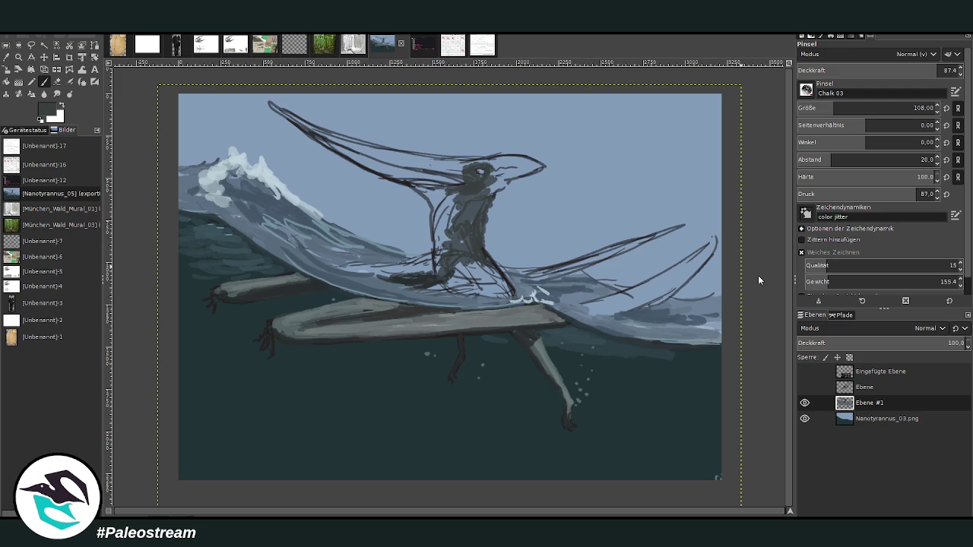
Paint the chest and lower neck light teal and lighten the neck's left side
drag(925, 70, 929, 70)
mouse_move(456, 272)
mouse_down()
mouse_move(487, 270)
mouse_move(515, 296)
mouse_up()
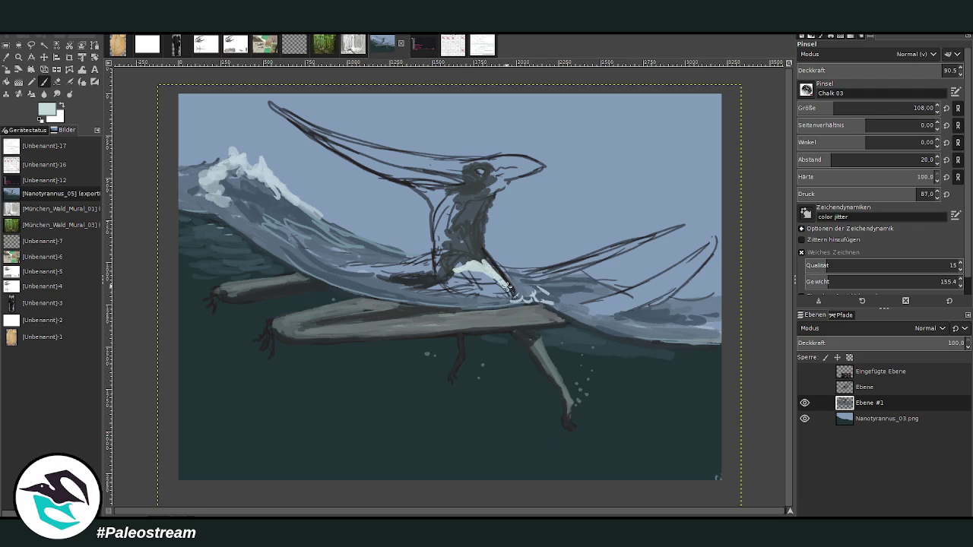
mouse_move(487, 265)
mouse_down()
mouse_move(514, 293)
mouse_move(450, 269)
mouse_move(449, 241)
mouse_up()
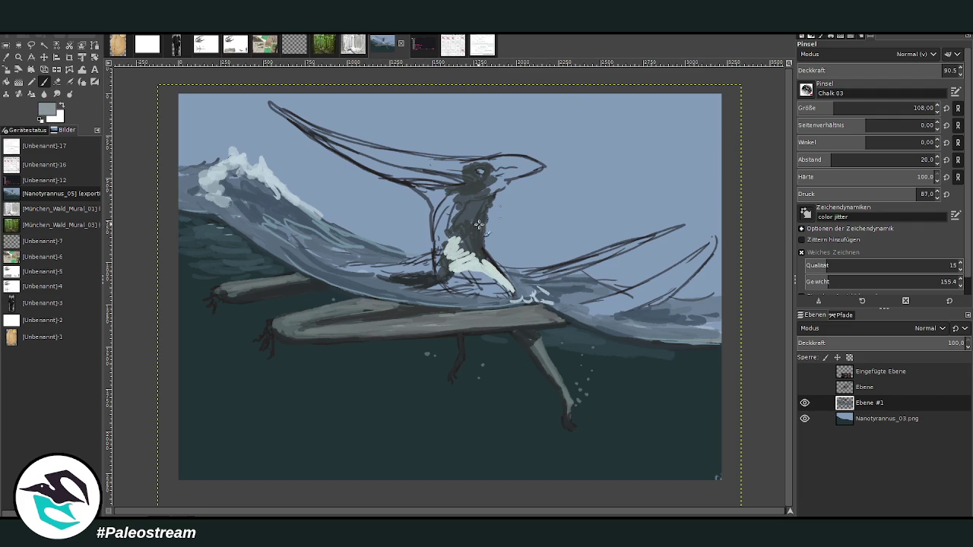
mouse_move(447, 232)
mouse_down()
mouse_move(437, 262)
mouse_move(448, 213)
mouse_move(432, 200)
mouse_move(433, 234)
mouse_move(452, 194)
mouse_move(401, 181)
mouse_move(470, 202)
mouse_move(453, 227)
mouse_move(498, 178)
mouse_up()
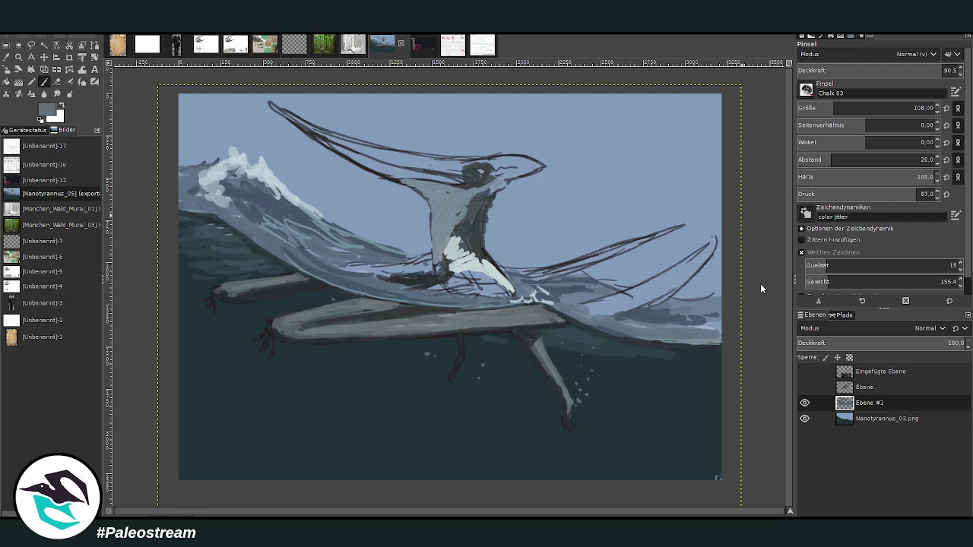
Darken the head and upper neck with darker grey and paint lighter grey along the lower wing
ctrl+click(532, 175)
mouse_move(532, 176)
mouse_down()
mouse_move(498, 190)
mouse_move(525, 162)
mouse_move(410, 155)
mouse_up()
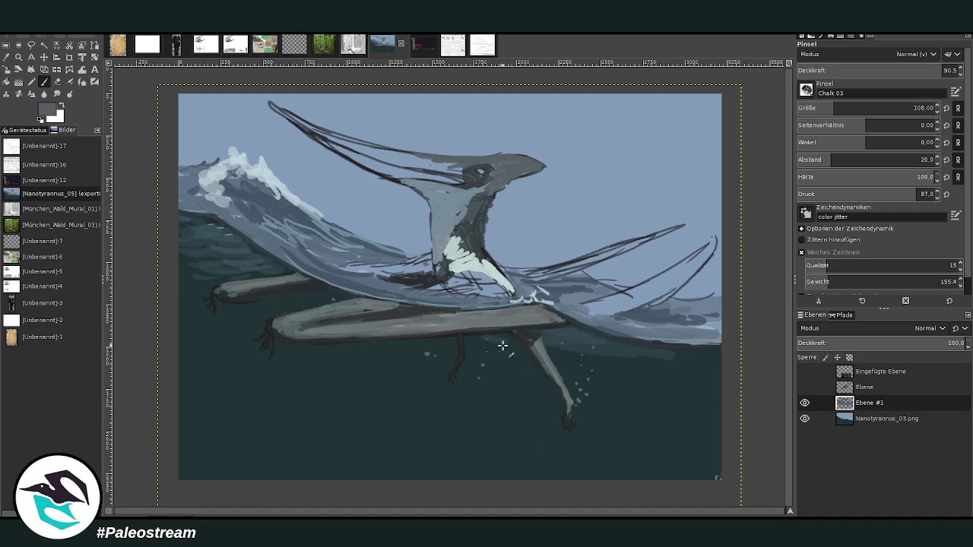
mouse_move(603, 307)
mouse_down()
mouse_move(618, 318)
mouse_move(593, 310)
mouse_move(672, 273)
mouse_move(662, 305)
mouse_move(712, 241)
mouse_up()
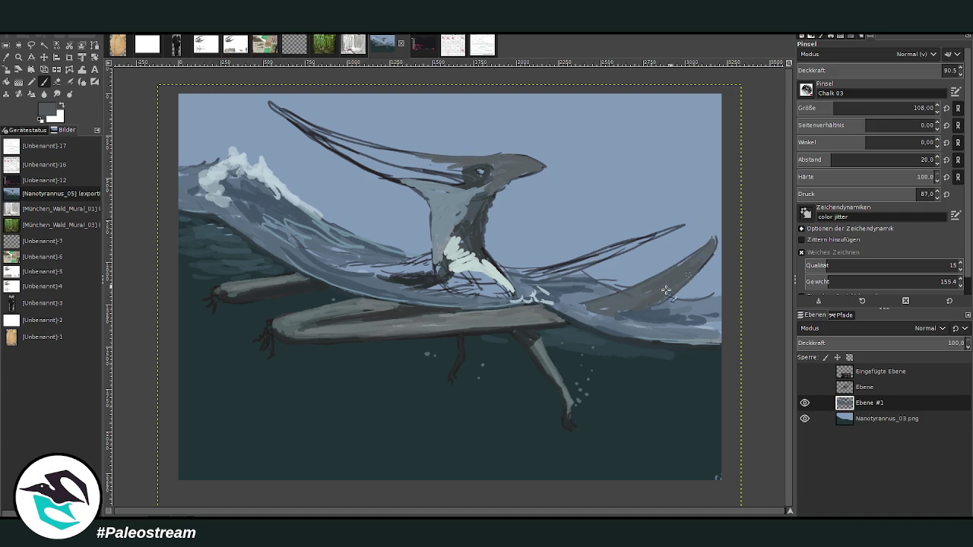
Paint the lower wing light grey from its base up to the tip at reduced opacity
drag(604, 309, 602, 303)
ctrl+click(658, 300)
mouse_move(608, 310)
mouse_down()
mouse_move(625, 293)
mouse_move(683, 274)
mouse_up()
drag(939, 70, 878, 70)
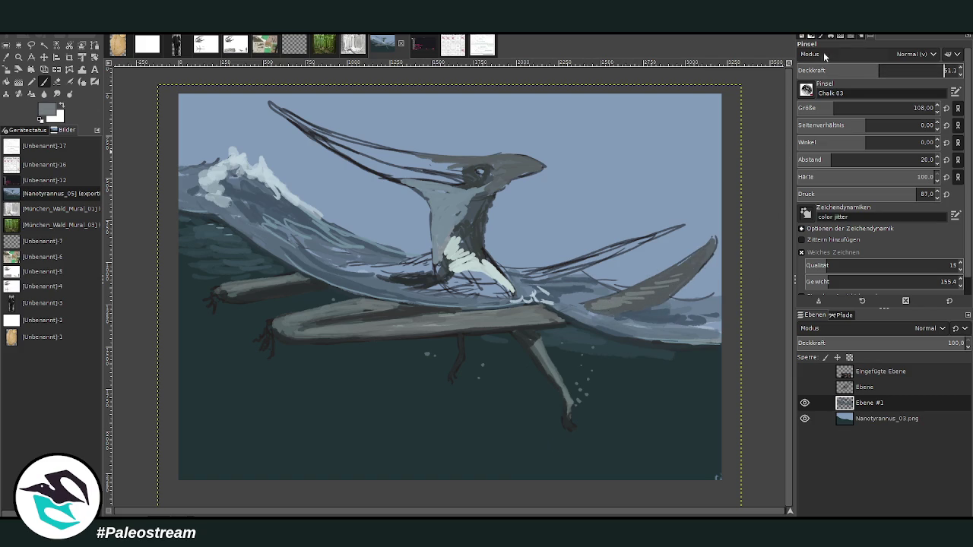
mouse_move(662, 286)
mouse_down()
mouse_move(593, 304)
mouse_move(656, 294)
mouse_move(707, 251)
mouse_up()
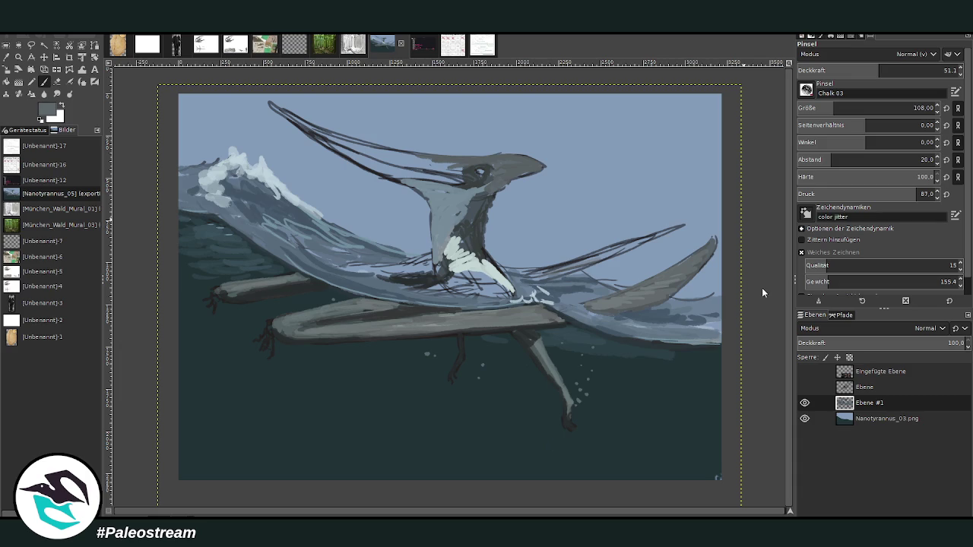
At opacity 81.4, fill the forelimb wing membrane grey and hatch dark strokes on body and neck
drag(882, 67, 927, 67)
mouse_move(661, 236)
mouse_down()
mouse_move(684, 227)
mouse_move(543, 278)
mouse_move(582, 263)
mouse_up()
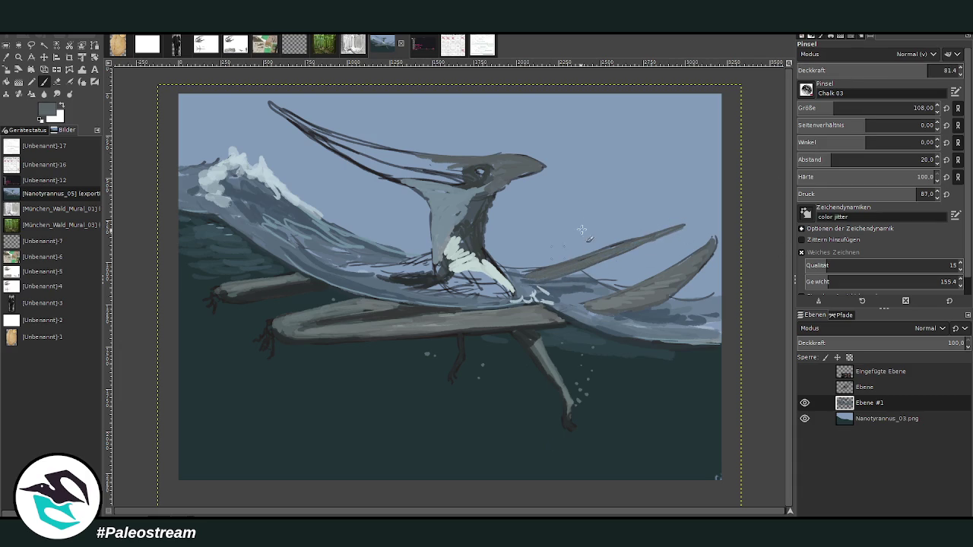
mouse_move(446, 283)
mouse_down()
mouse_move(472, 278)
mouse_move(441, 270)
mouse_move(460, 213)
mouse_move(462, 229)
mouse_up()
mouse_move(492, 188)
mouse_down()
mouse_move(433, 196)
mouse_move(477, 202)
mouse_move(485, 219)
mouse_move(446, 204)
mouse_move(487, 190)
mouse_move(465, 171)
mouse_move(419, 158)
mouse_up()
Zoom out to the whole painting, then zoom in closely on the pterosaur
key(shift+e)
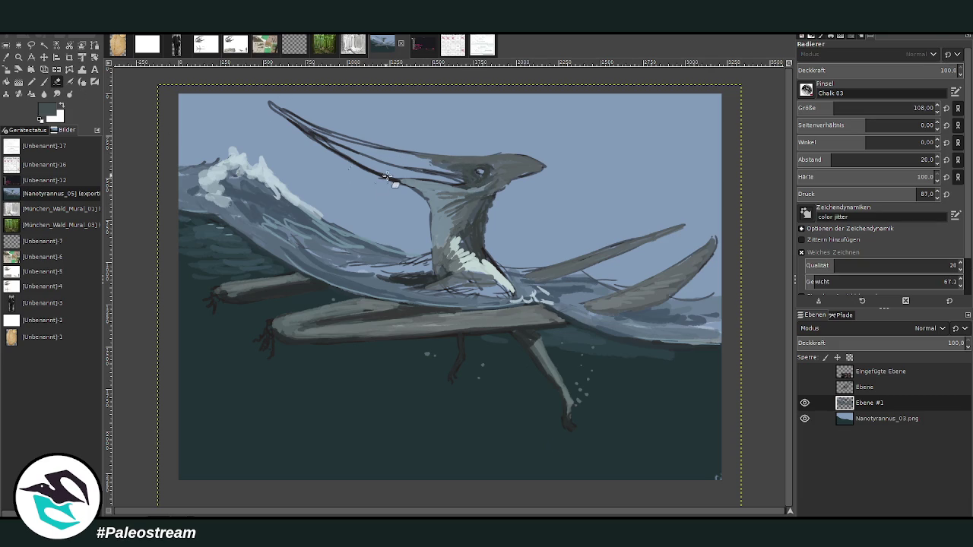
key(minus)
key(minus)
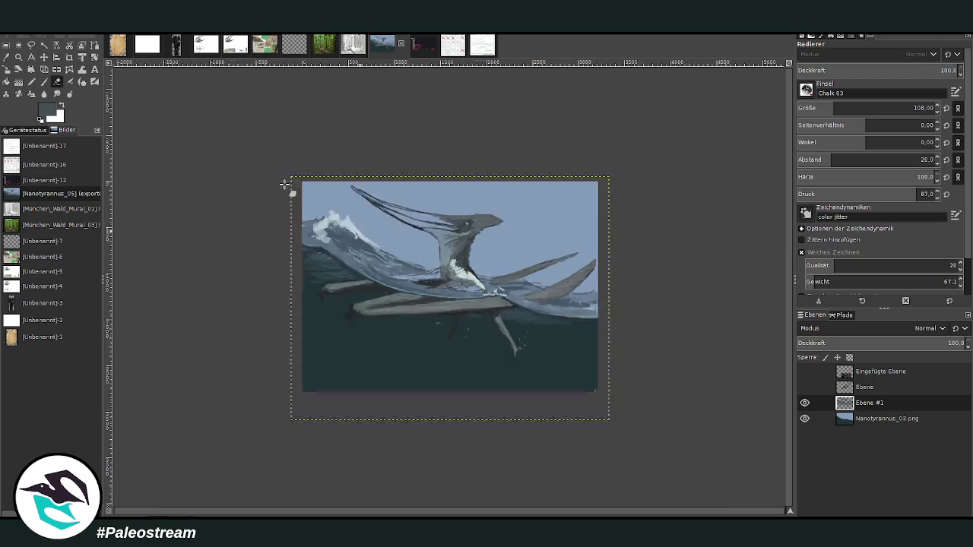
key(minus)
key(minus)
key(z)
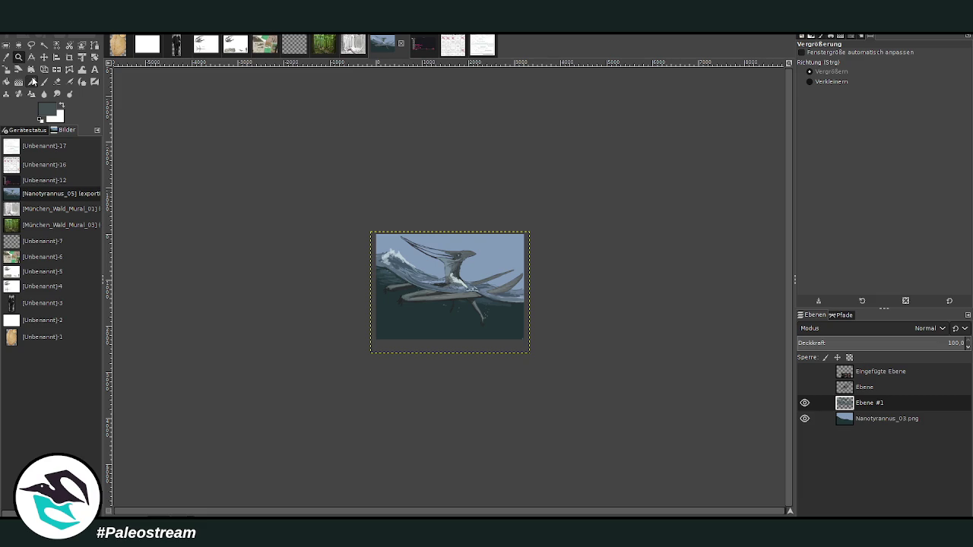
click(426, 219)
drag(330, 102, 535, 372)
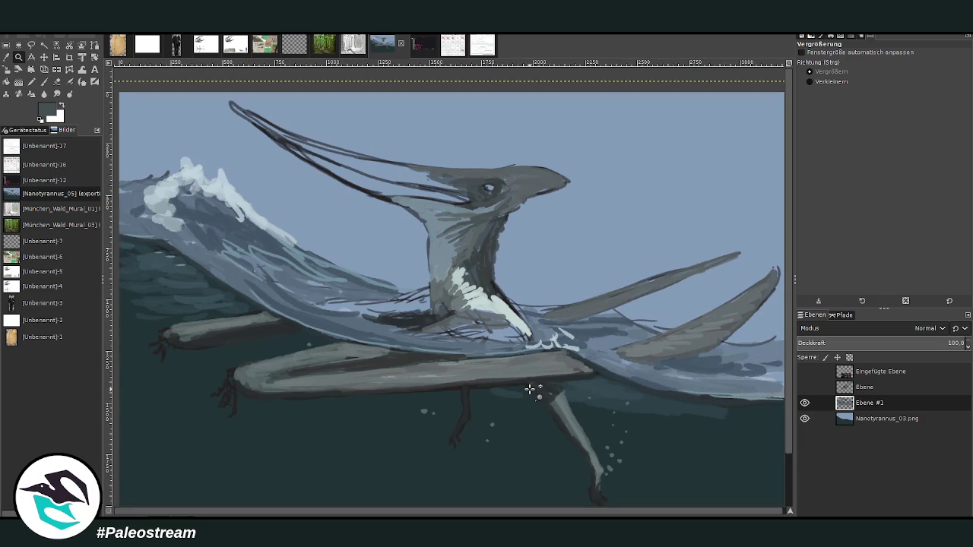
With brush size 80 and opacity 88, darken the chest and the front of the neck with grey
key(p)
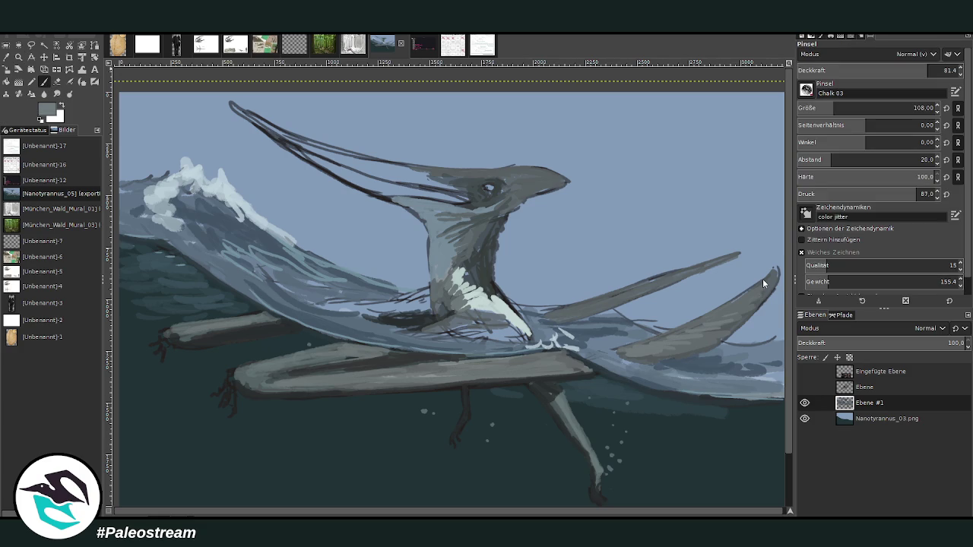
drag(895, 73, 836, 108)
drag(463, 308, 464, 262)
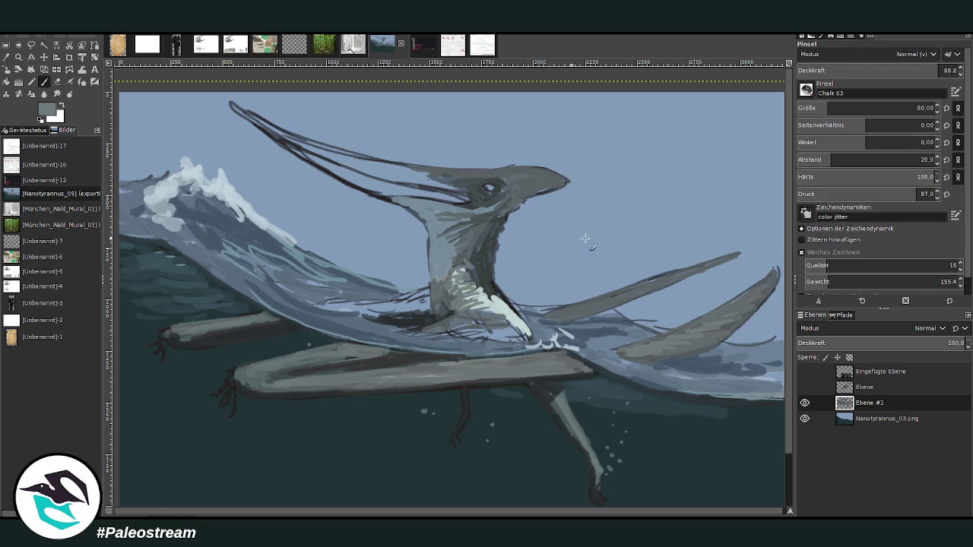
mouse_move(441, 307)
mouse_down()
mouse_move(433, 221)
mouse_move(441, 230)
mouse_move(435, 239)
mouse_move(425, 221)
mouse_move(372, 194)
mouse_move(380, 177)
mouse_up()
Paint dark reddish-brown along the beak and extend it toward the crest tip
ctrl+click(763, 291)
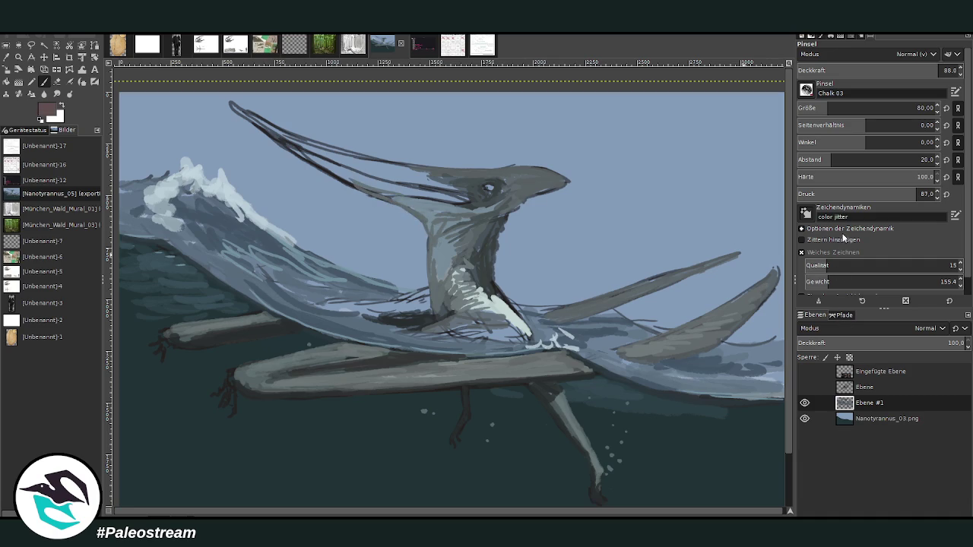
ctrl+click(765, 301)
mouse_move(436, 183)
mouse_down()
mouse_move(361, 167)
mouse_move(465, 197)
mouse_move(478, 195)
mouse_move(380, 166)
mouse_move(476, 172)
mouse_move(487, 186)
mouse_move(506, 173)
mouse_move(388, 170)
mouse_move(456, 194)
mouse_up()
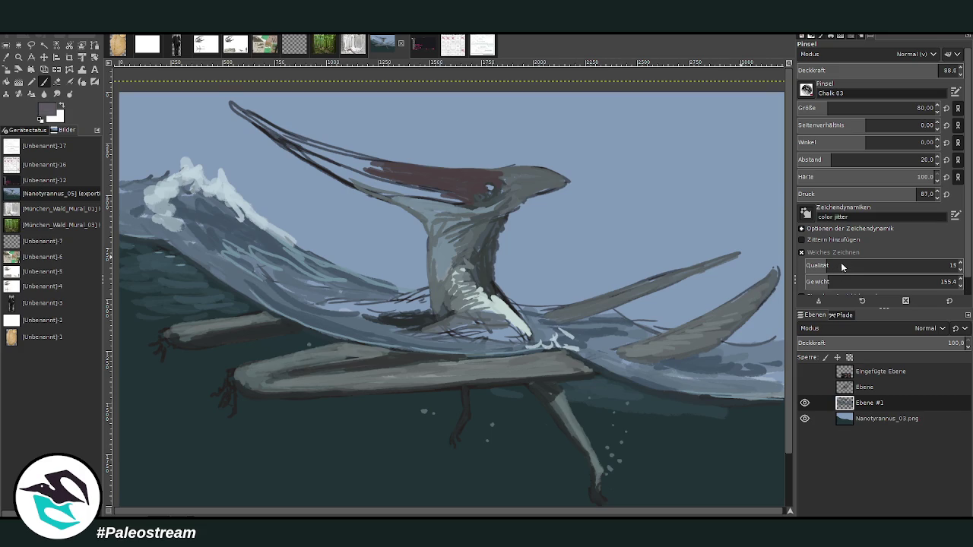
mouse_move(354, 167)
mouse_down()
mouse_move(363, 164)
mouse_move(301, 140)
mouse_move(325, 149)
mouse_up()
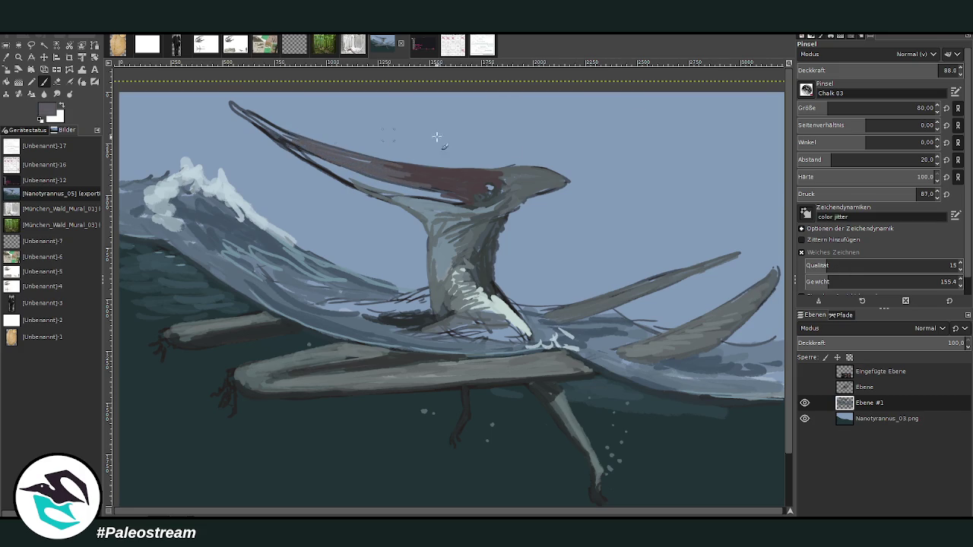
Paint sampled grey over the reddish crest, then darken its upper edge and lower edge near the head
ctrl+click(744, 241)
drag(361, 160, 293, 141)
drag(395, 173, 310, 136)
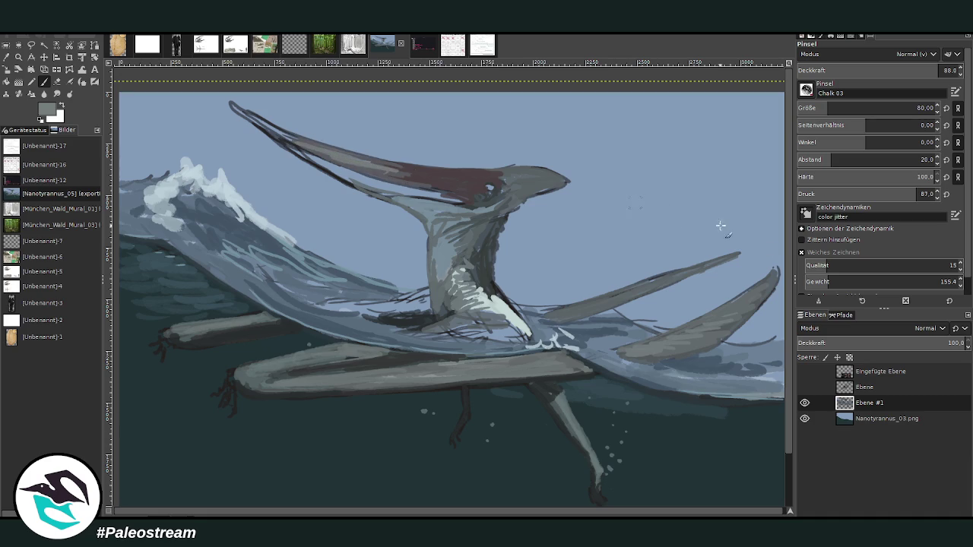
ctrl+click(760, 306)
mouse_move(377, 171)
mouse_down()
mouse_move(403, 181)
mouse_move(319, 152)
mouse_up()
mouse_move(267, 128)
mouse_down()
mouse_move(385, 169)
mouse_move(234, 109)
mouse_move(282, 136)
mouse_move(230, 104)
mouse_move(380, 199)
mouse_move(288, 146)
mouse_move(403, 199)
mouse_move(235, 107)
mouse_up()
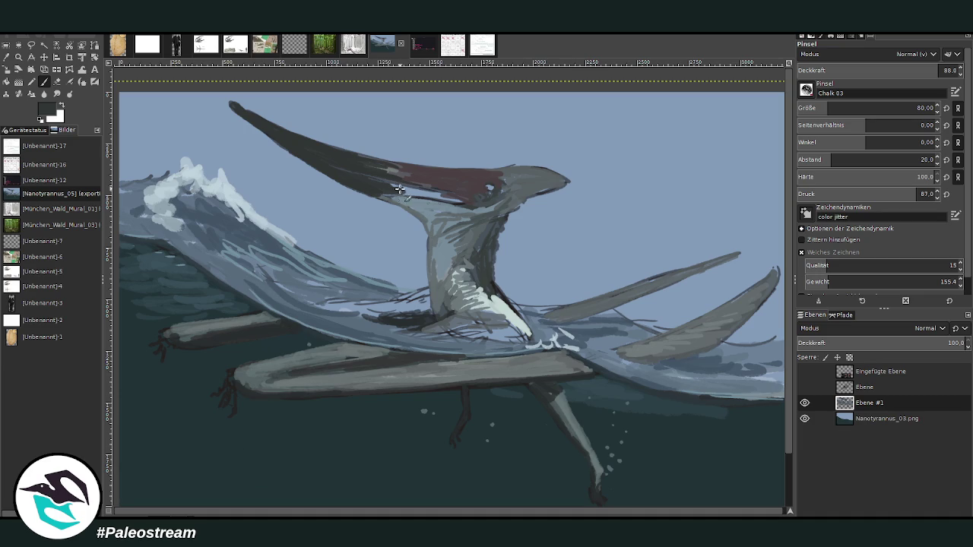
mouse_move(400, 189)
mouse_down()
mouse_move(414, 194)
mouse_move(380, 182)
mouse_move(464, 201)
mouse_move(391, 188)
mouse_move(430, 191)
mouse_up()
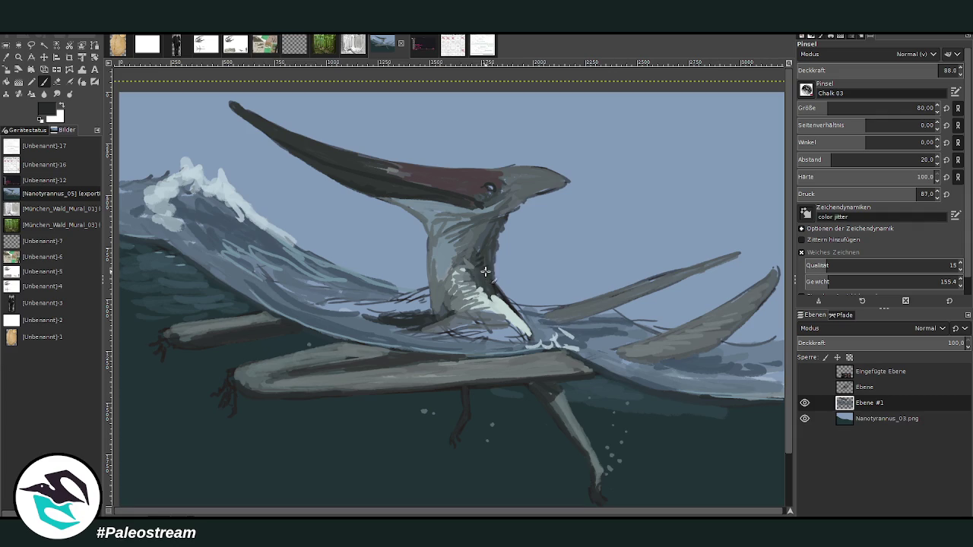
Hatch dark shading along the neck, then add light grey throat strokes at 93.7 opacity
mouse_move(485, 271)
mouse_down()
mouse_move(492, 289)
mouse_move(475, 243)
mouse_move(483, 238)
mouse_up()
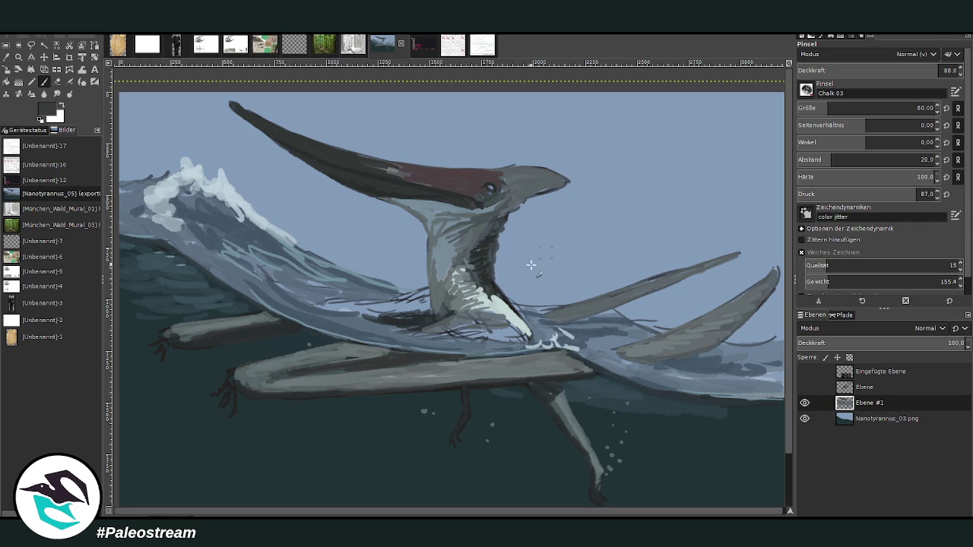
drag(481, 286, 500, 304)
drag(488, 266, 490, 232)
click(934, 68)
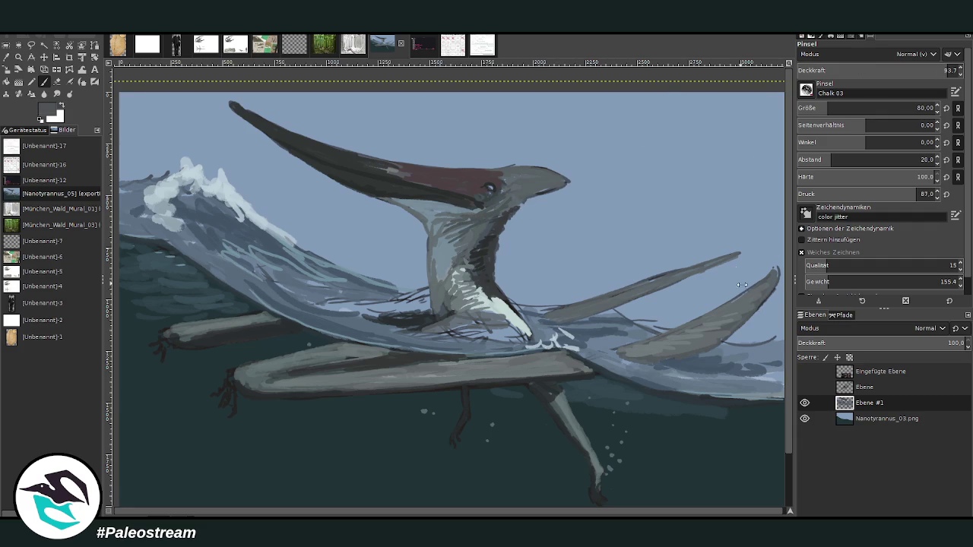
ctrl+click(762, 297)
drag(450, 226, 441, 271)
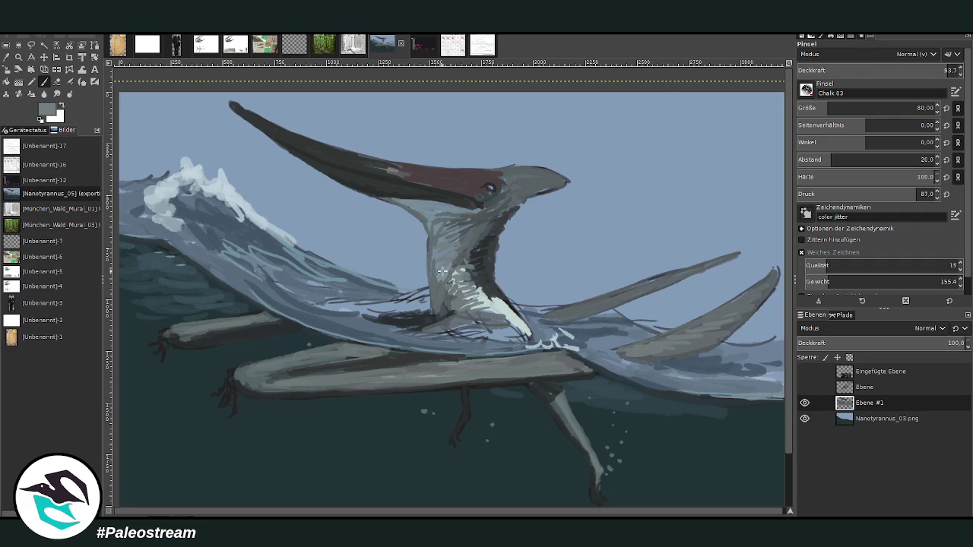
Cover the white chest patch and belly in grey, shading the waterline darker
ctrl+click(751, 255)
drag(473, 306, 532, 342)
mouse_move(505, 296)
mouse_down()
mouse_move(482, 327)
mouse_move(523, 342)
mouse_up()
mouse_move(444, 334)
mouse_down()
mouse_move(520, 344)
mouse_move(414, 334)
mouse_move(323, 310)
mouse_up()
ctrl+click(765, 285)
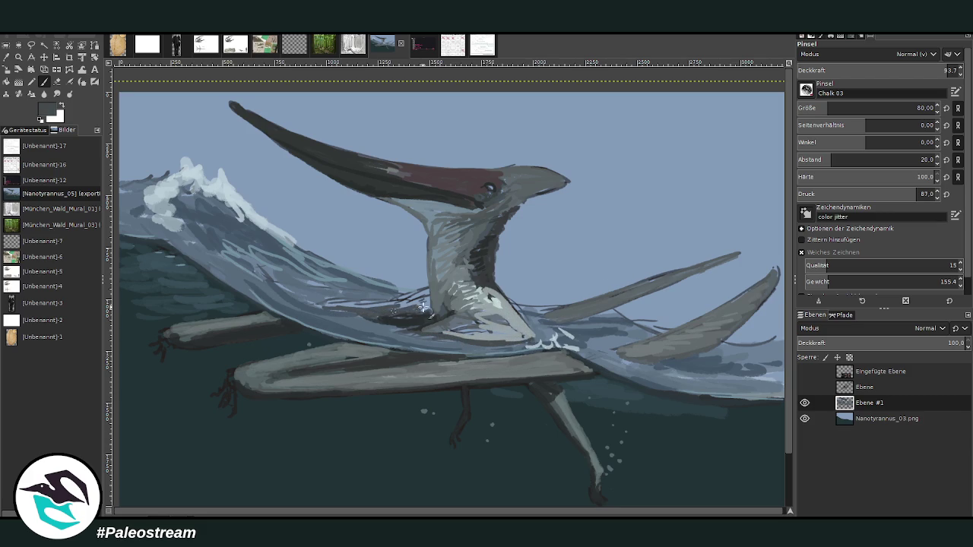
drag(426, 306, 351, 302)
Add light blue-grey strokes along the wing edge, lower body and neck base
ctrl+click(728, 274)
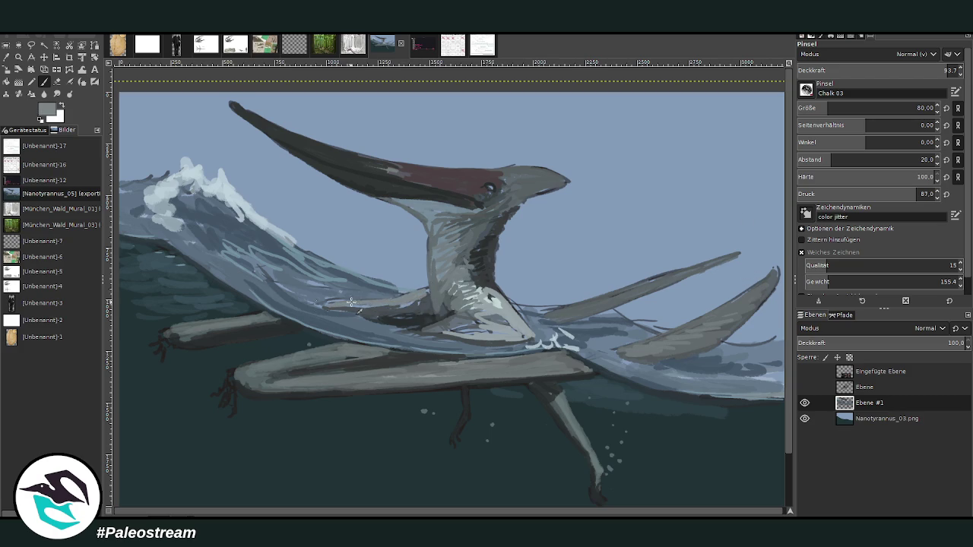
ctrl+click(654, 184)
drag(420, 290, 329, 303)
mouse_move(463, 328)
mouse_down()
mouse_move(507, 318)
mouse_move(502, 298)
mouse_move(532, 335)
mouse_up()
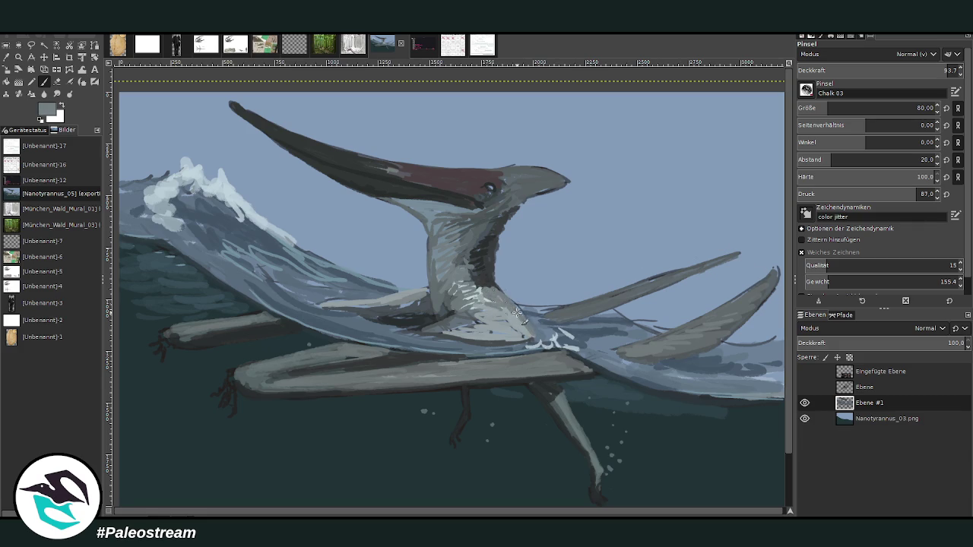
mouse_move(503, 293)
mouse_down()
mouse_move(478, 282)
mouse_move(523, 315)
mouse_move(481, 283)
mouse_up()
Paint medium grey strokes over the chest and lower neck
ctrl+click(733, 256)
ctrl+click(742, 270)
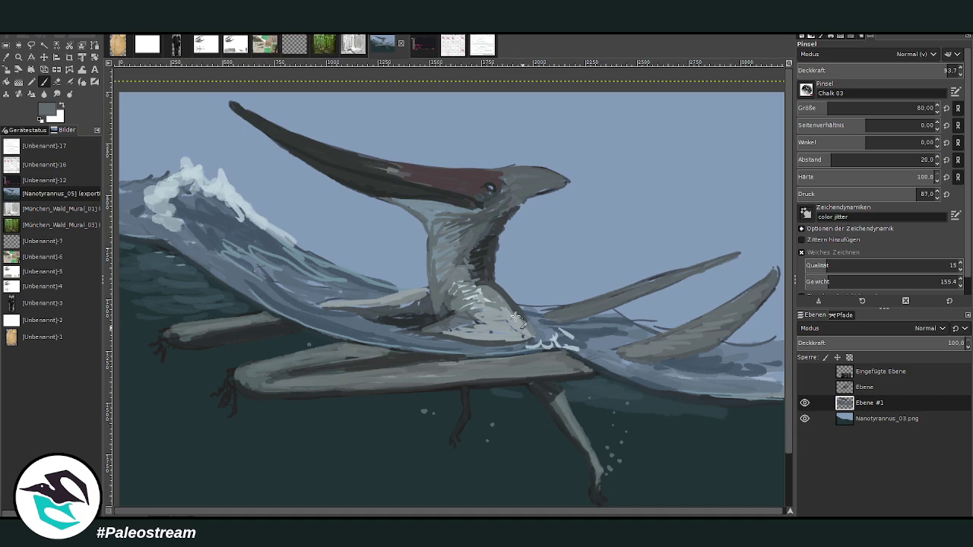
drag(516, 317, 480, 295)
mouse_move(525, 338)
mouse_down()
mouse_move(456, 330)
mouse_move(482, 318)
mouse_up()
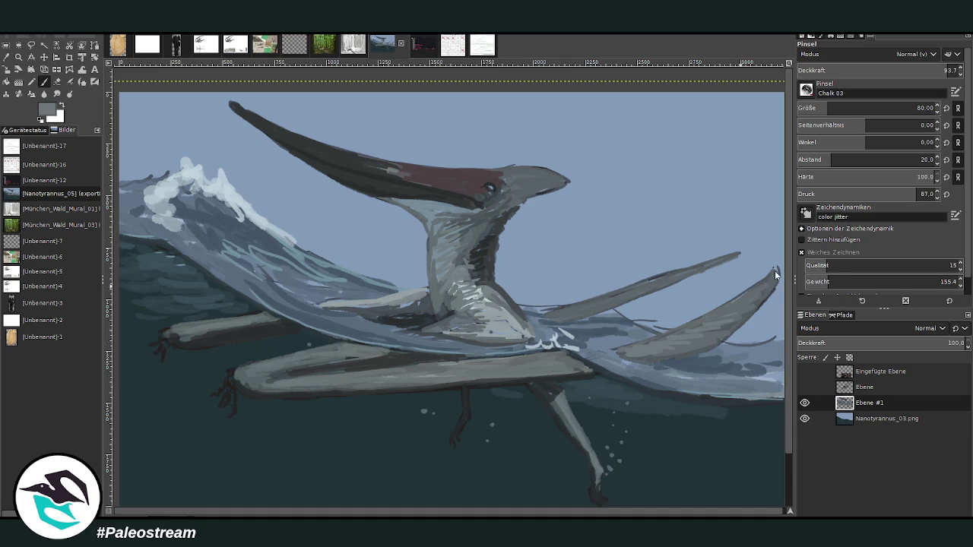
mouse_move(470, 315)
mouse_down()
mouse_move(487, 327)
mouse_move(445, 328)
mouse_up()
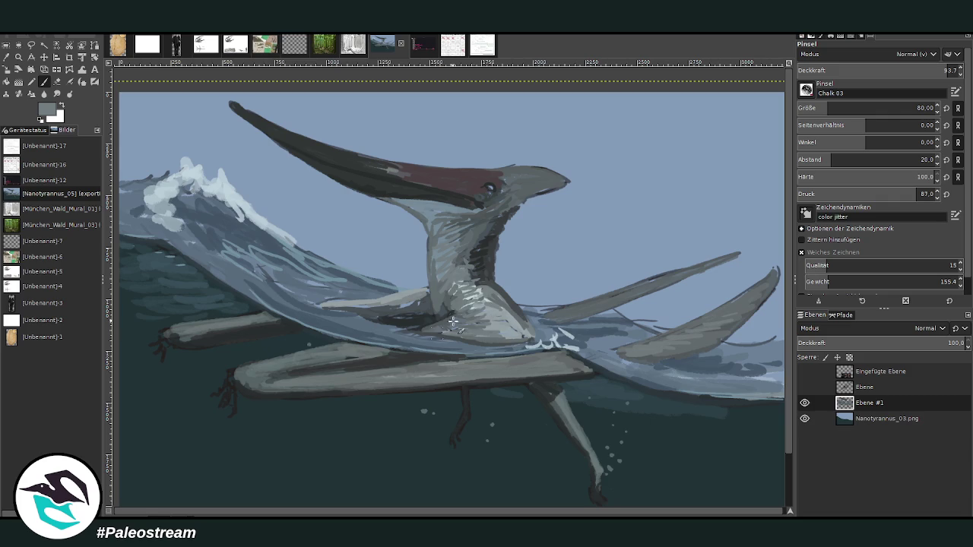
mouse_move(479, 295)
mouse_down()
mouse_move(459, 308)
mouse_move(482, 284)
mouse_up()
Add light highlights to the chest and neck base, then lower brush opacity to about 50
ctrl+click(465, 329)
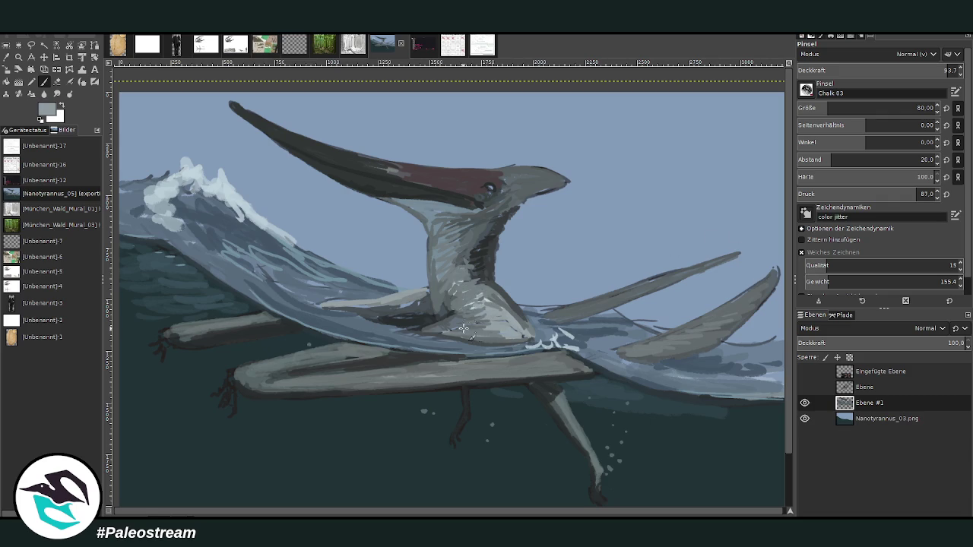
mouse_move(454, 327)
mouse_down()
mouse_move(491, 338)
mouse_move(502, 315)
mouse_move(472, 292)
mouse_move(458, 262)
mouse_up()
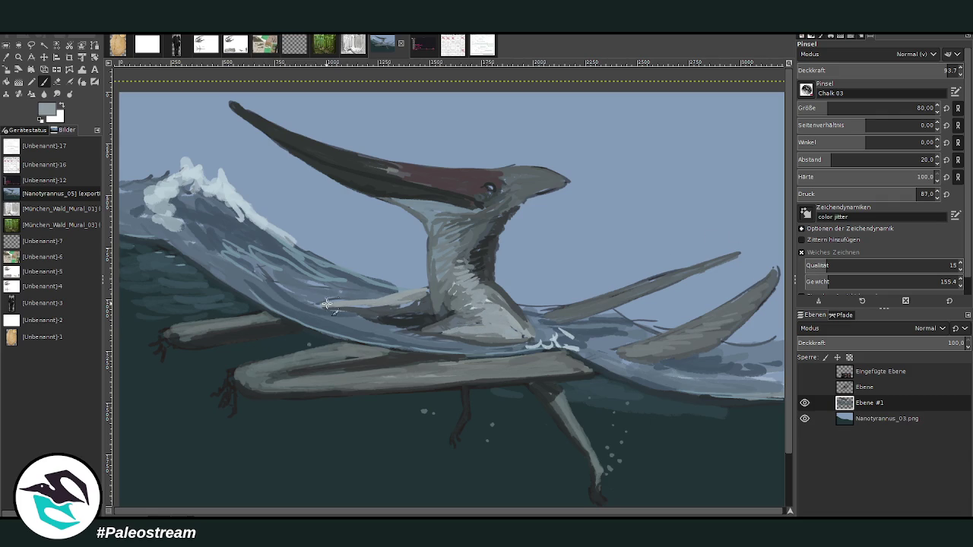
ctrl+click(653, 253)
drag(943, 69, 878, 70)
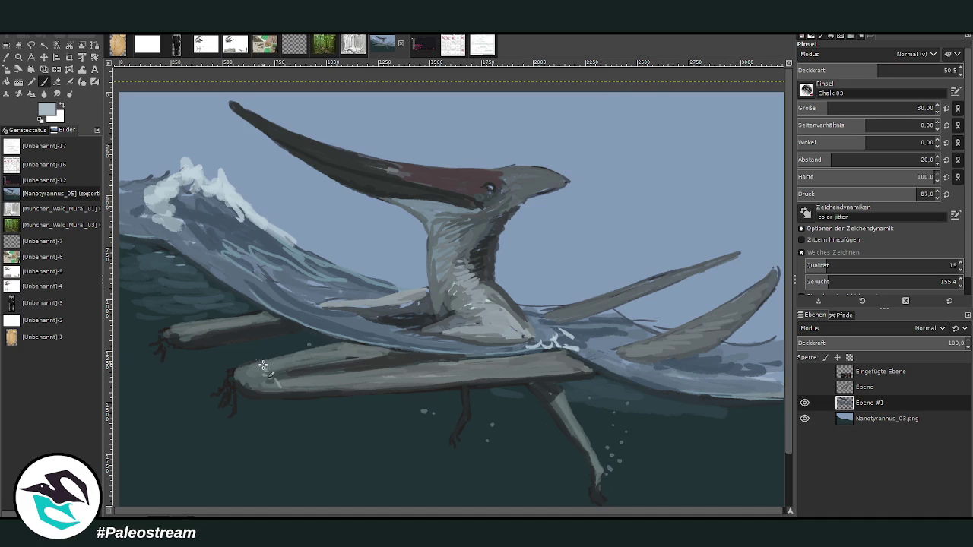
Dash light sky-blue chalk highlights along the lower wing and limb at 54.3 opacity
drag(298, 377, 301, 382)
click(944, 69)
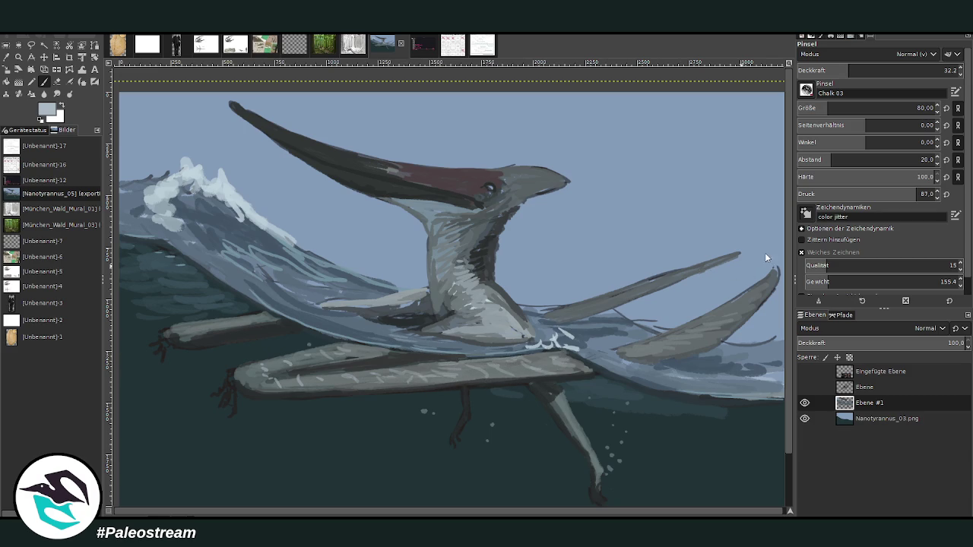
ctrl+click(690, 269)
click(883, 67)
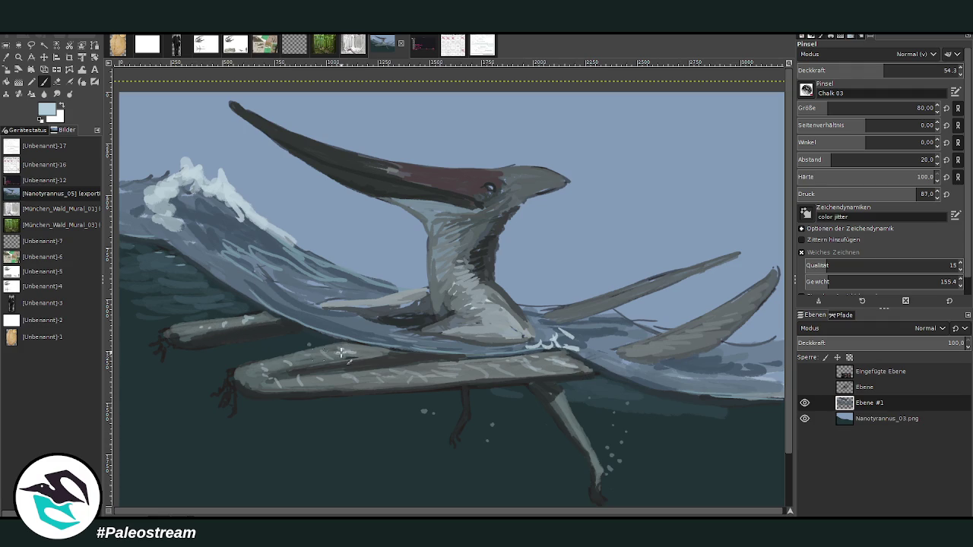
mouse_move(388, 305)
mouse_down()
mouse_move(416, 299)
mouse_move(329, 311)
mouse_up()
mouse_move(441, 326)
mouse_down()
mouse_move(388, 335)
mouse_move(493, 348)
mouse_move(448, 306)
mouse_up()
ctrl+click(763, 287)
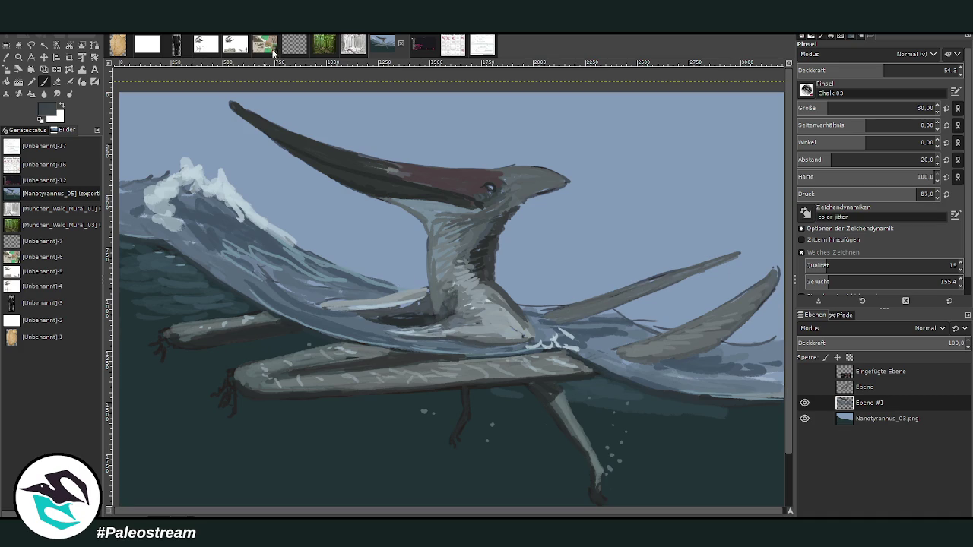
click(453, 51)
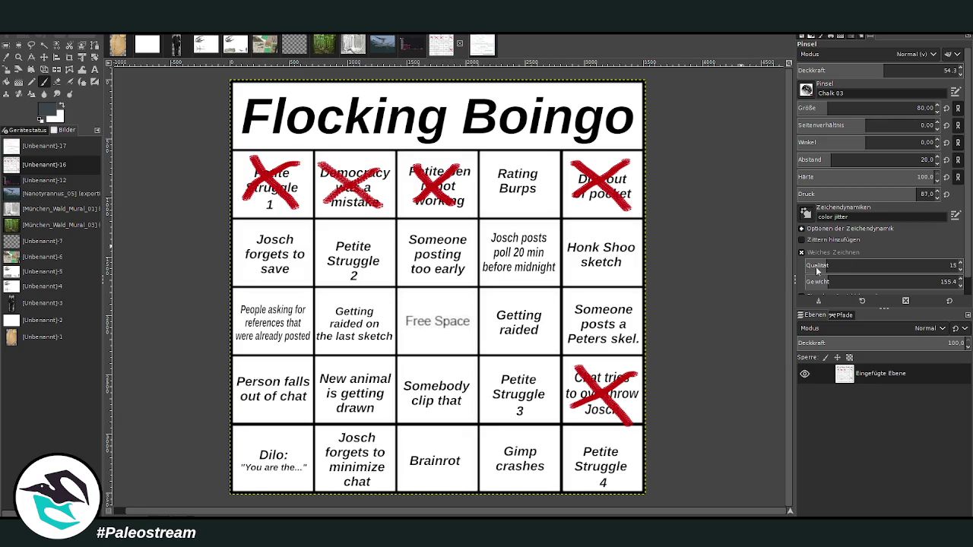
click(913, 108)
drag(376, 239, 331, 278)
drag(324, 232, 372, 278)
drag(373, 233, 324, 280)
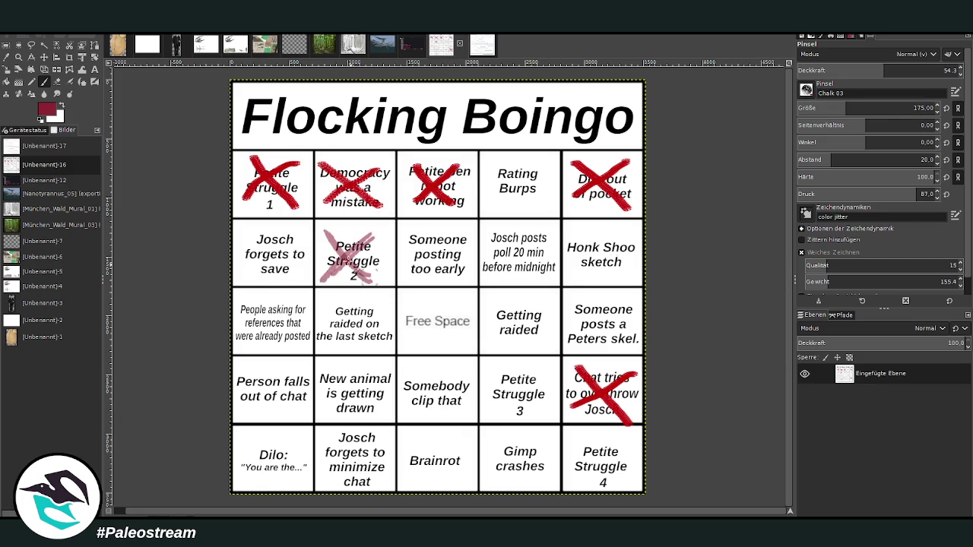
drag(312, 222, 371, 281)
key(ctrl+z)
key(ctrl+z)
key(ctrl+z)
key(ctrl+z)
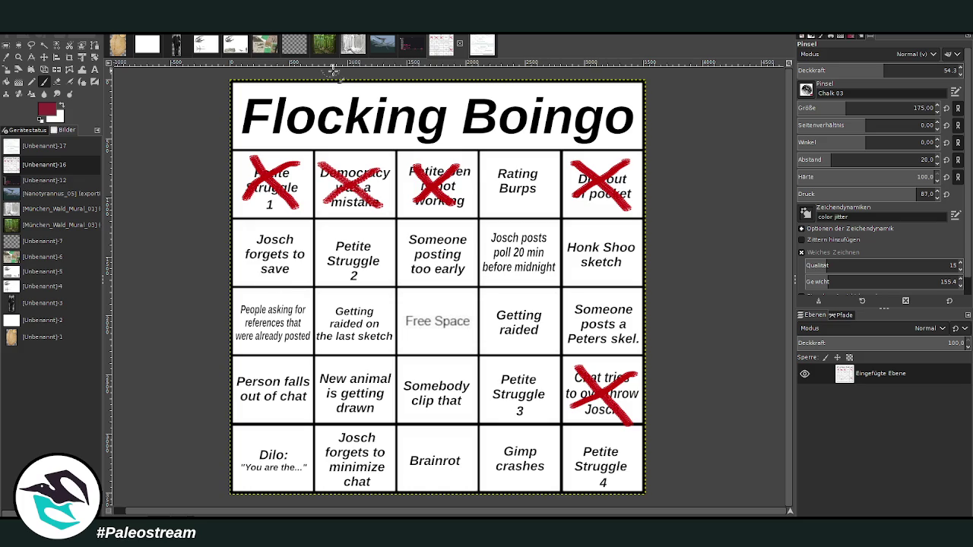
click(375, 43)
At opacity 74.1 and brush size 96, shade the wing–body junction darker
key(o)
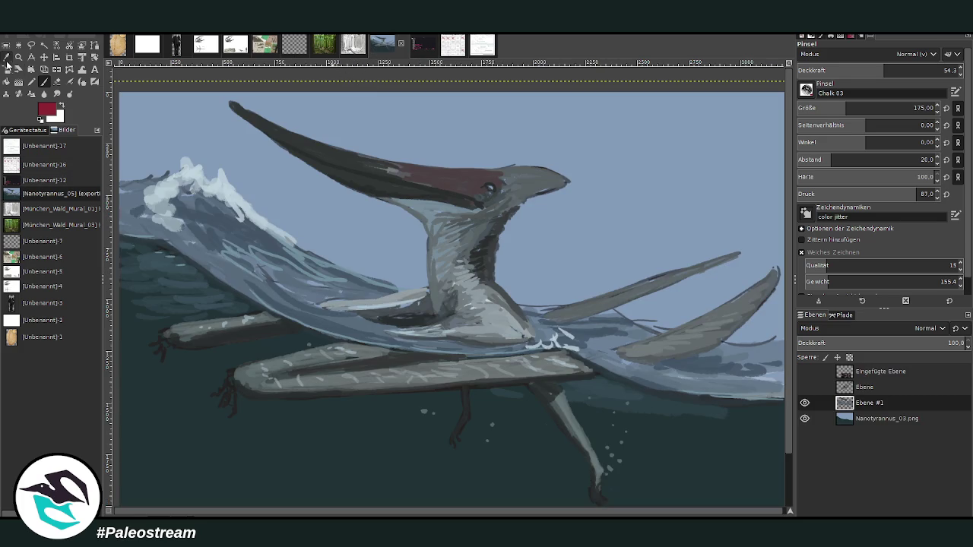
click(438, 262)
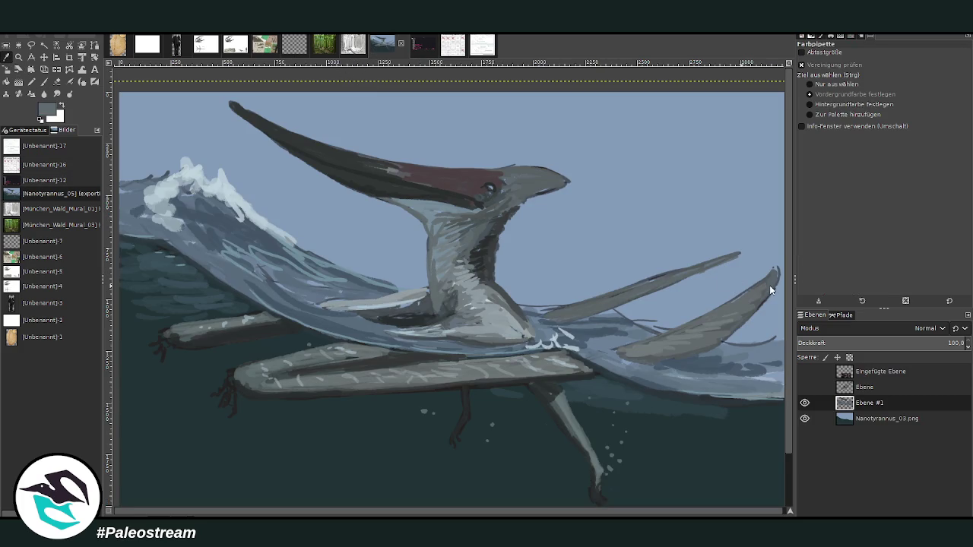
key(p)
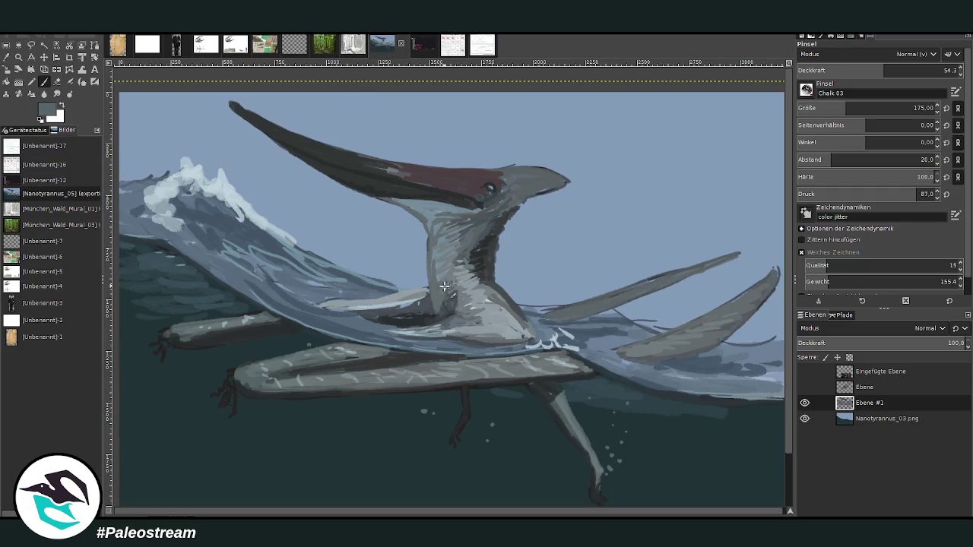
click(899, 69)
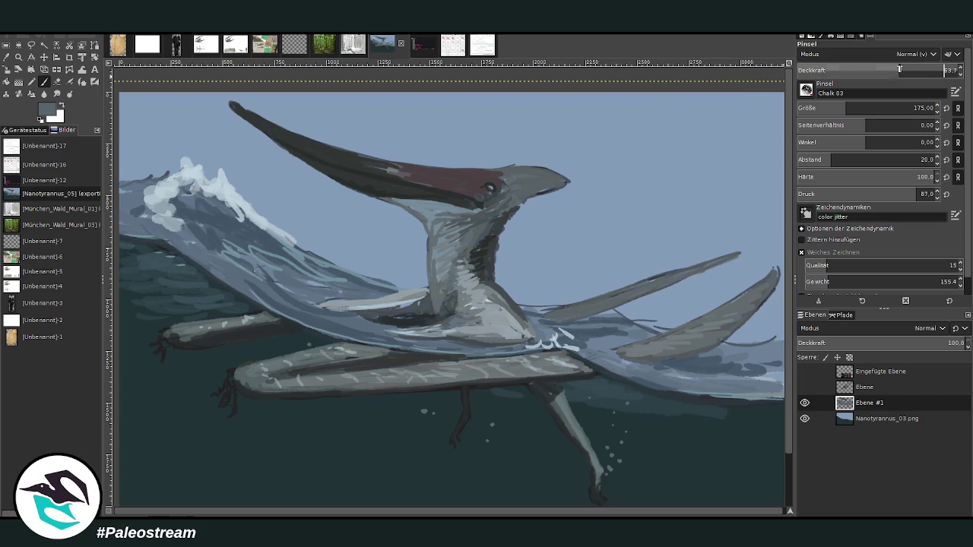
click(916, 70)
click(845, 108)
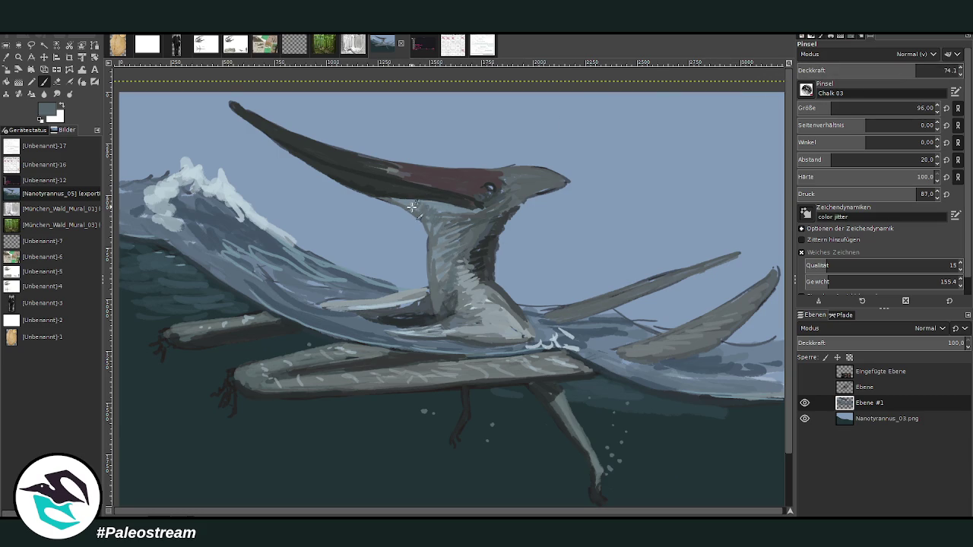
ctrl+click(422, 300)
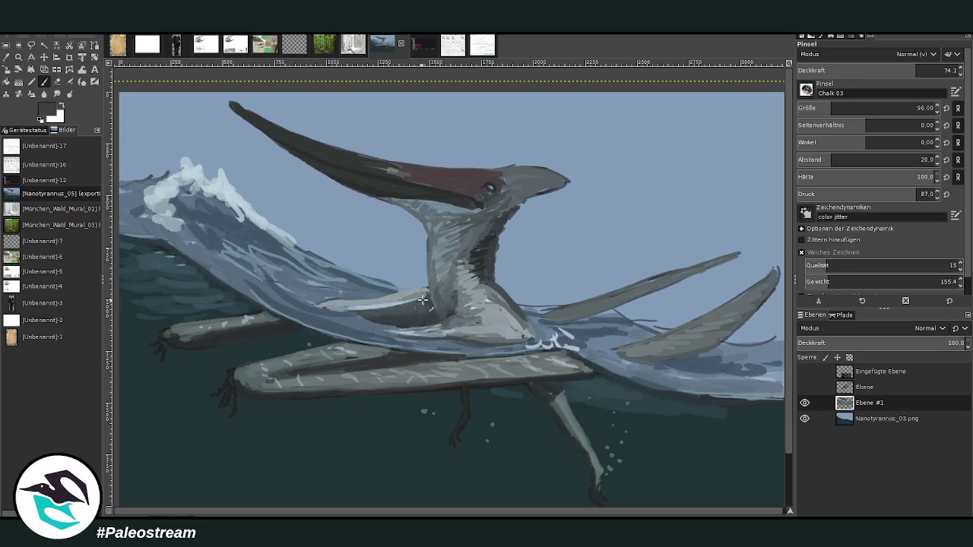
drag(423, 300, 426, 301)
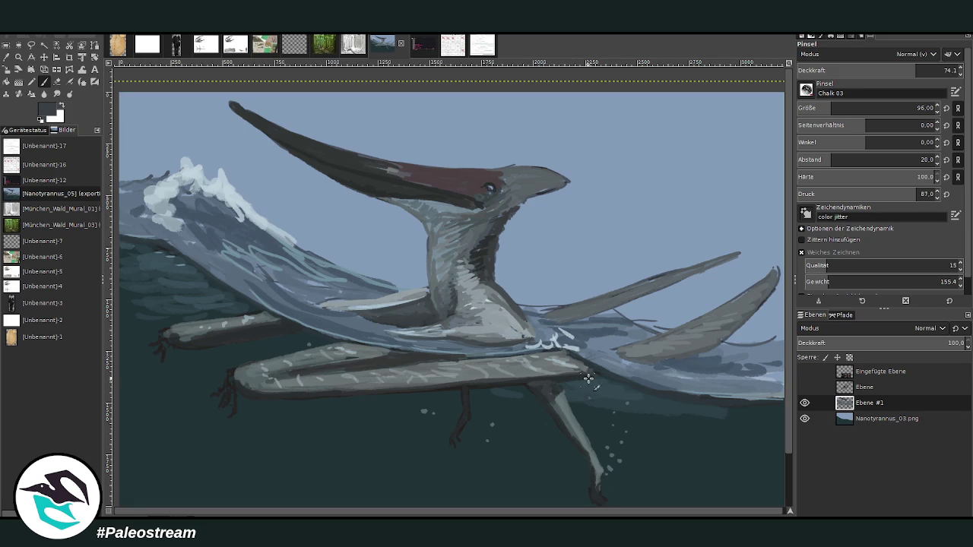
Set brush opacity to 65.9 and zoom out to show the whole canvas
scroll(671, 436, right, 1)
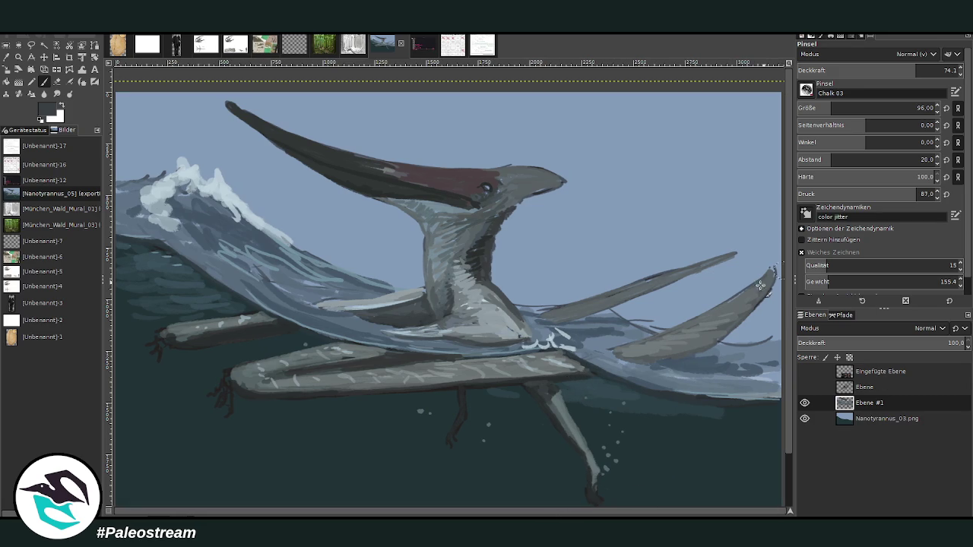
click(903, 70)
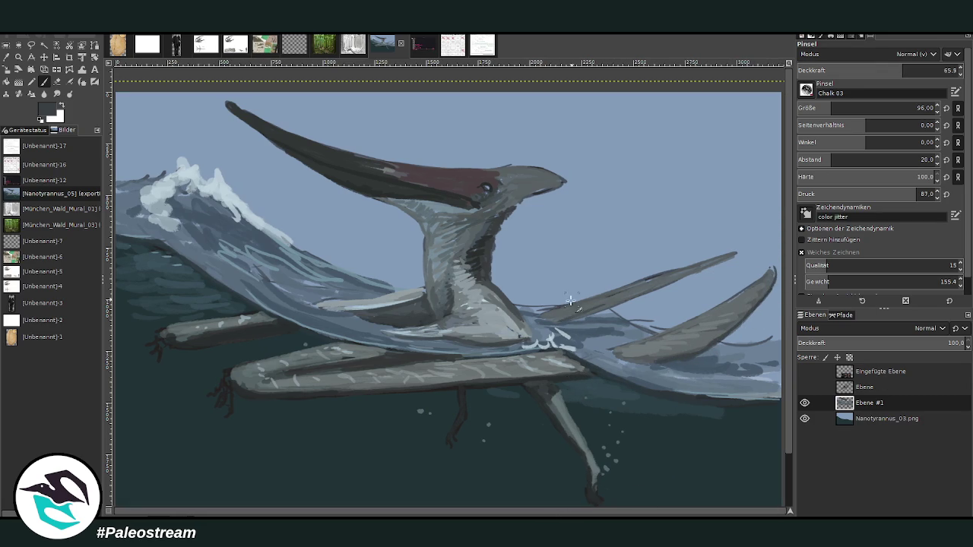
scroll(593, 311, down, 1)
scroll(563, 295, down, 2)
scroll(533, 280, down, 2)
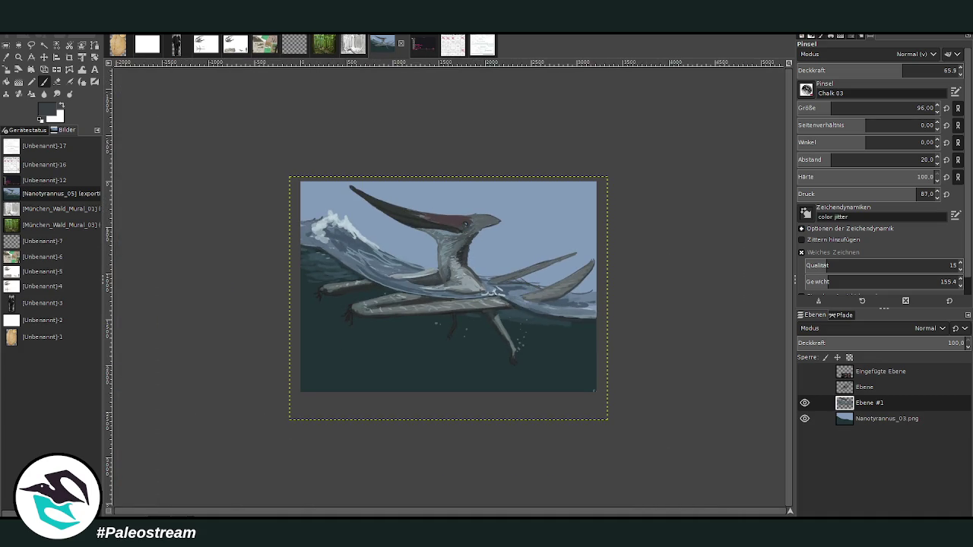
Zoom in on the pterosaur, sample a grey from the painting and set brush size 80
key(z)
drag(281, 152, 613, 429)
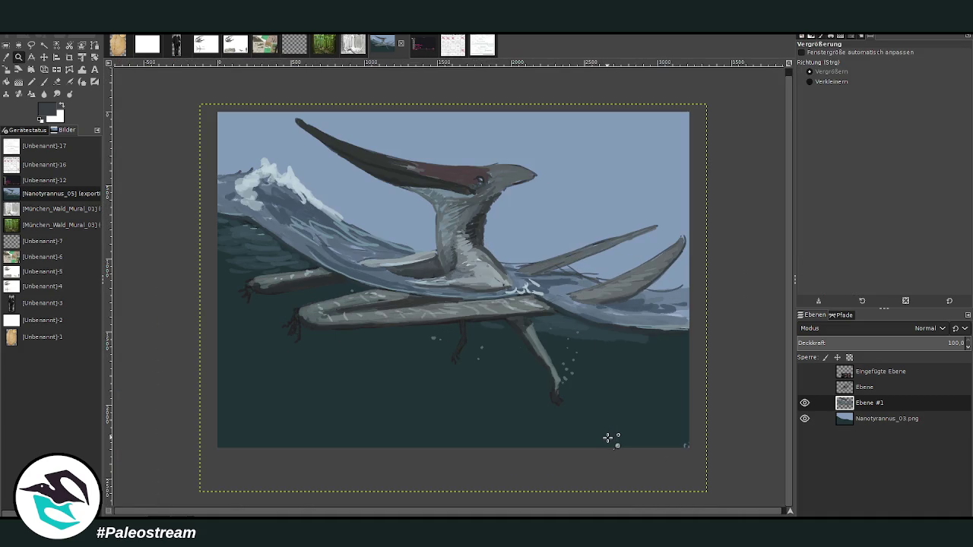
drag(344, 125, 628, 480)
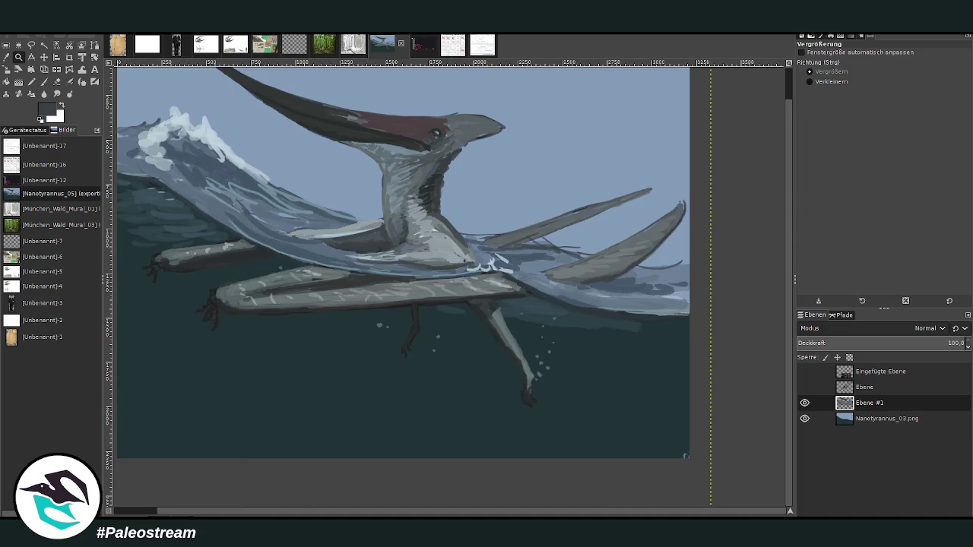
key(shift+e)
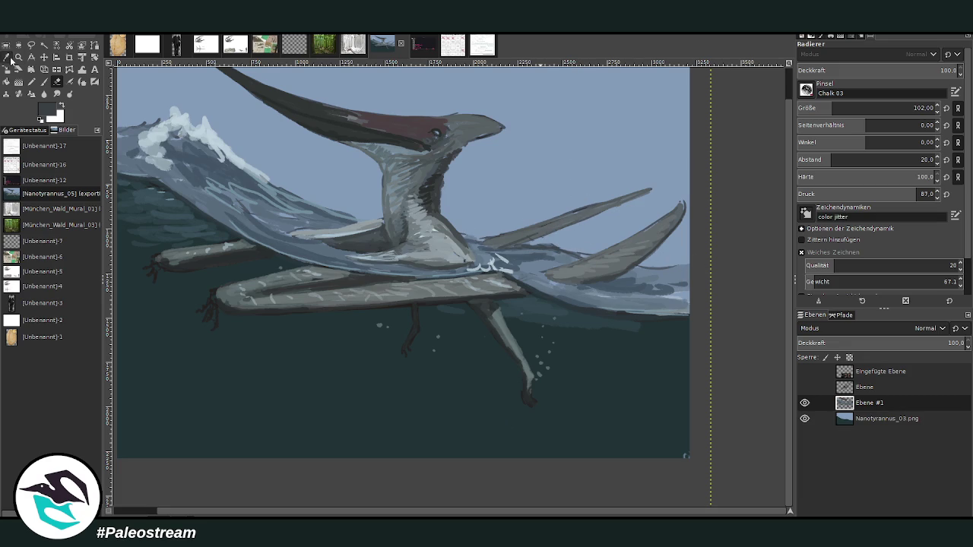
click(6, 58)
click(598, 267)
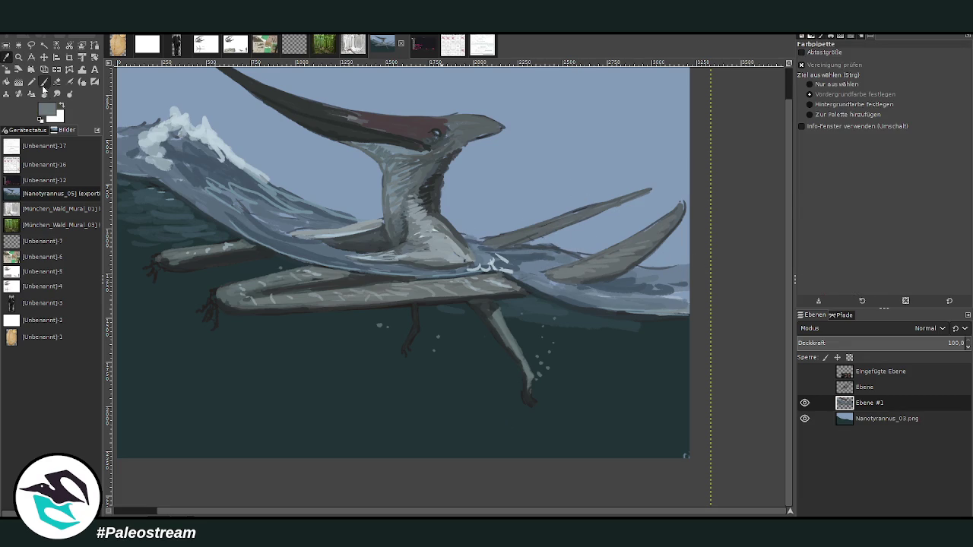
click(43, 82)
click(826, 108)
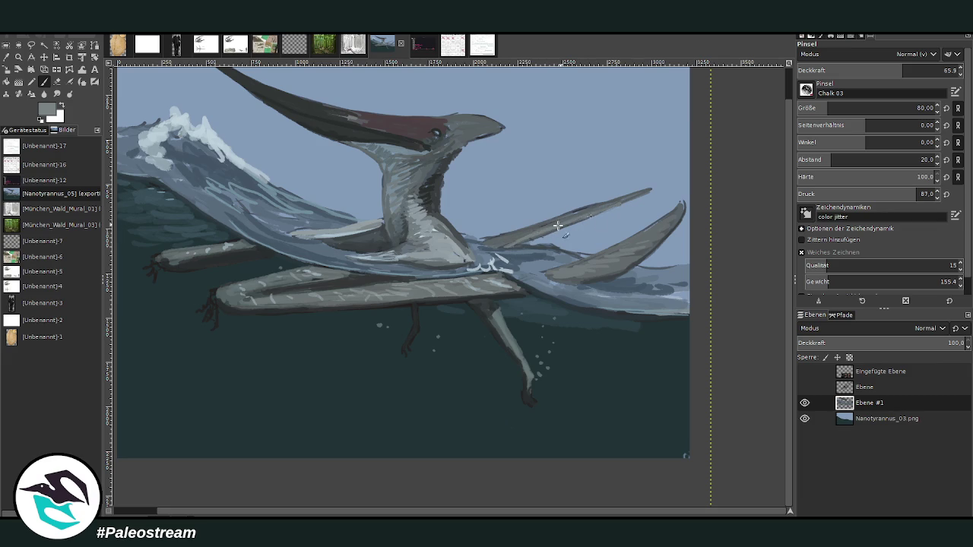
Paint lighter strokes on the upper wing edge, both wing-tip claws, the foot and right wing
drag(588, 212, 491, 245)
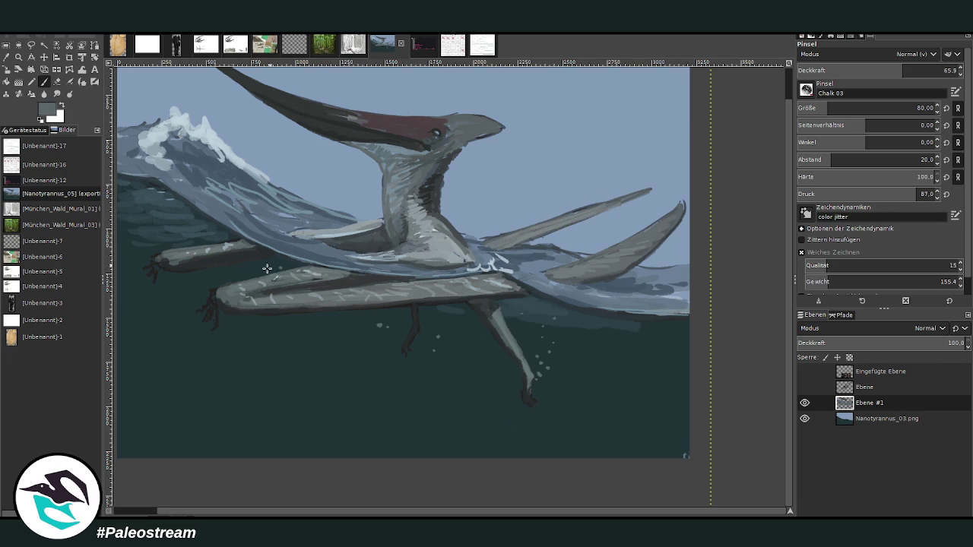
mouse_move(217, 297)
mouse_down()
mouse_move(202, 321)
mouse_move(215, 315)
mouse_move(218, 327)
mouse_move(222, 289)
mouse_up()
mouse_move(168, 259)
mouse_down()
mouse_move(149, 282)
mouse_move(156, 259)
mouse_up()
mouse_move(528, 383)
mouse_down()
mouse_move(535, 404)
mouse_move(534, 376)
mouse_up()
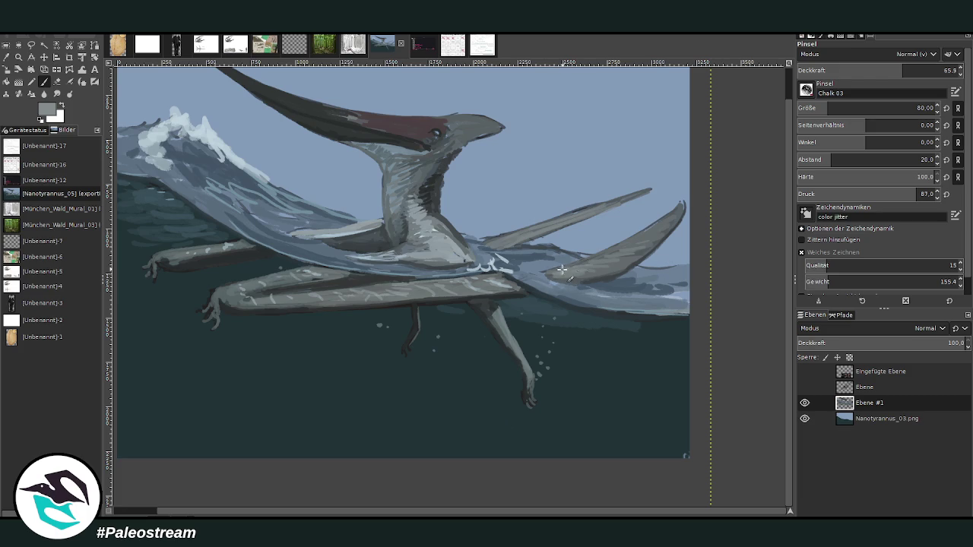
drag(600, 257, 568, 268)
drag(788, 513, 777, 447)
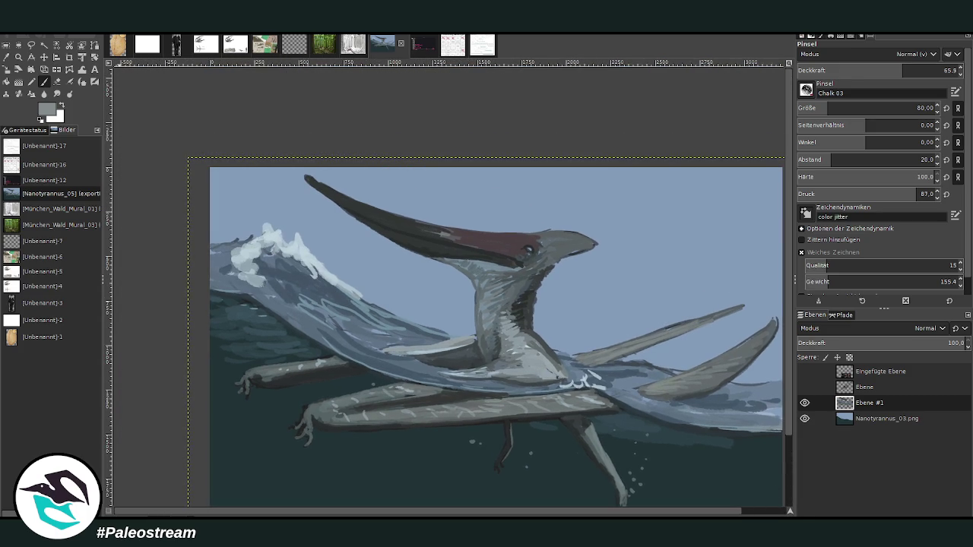
key(z)
drag(332, 120, 449, 206)
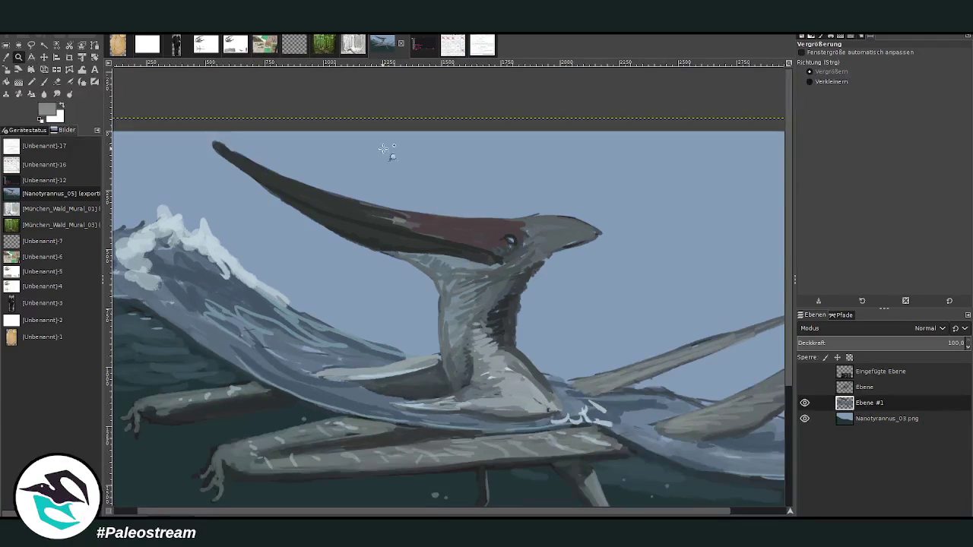
Paint light blue-grey over the head and crest edge
click(57, 82)
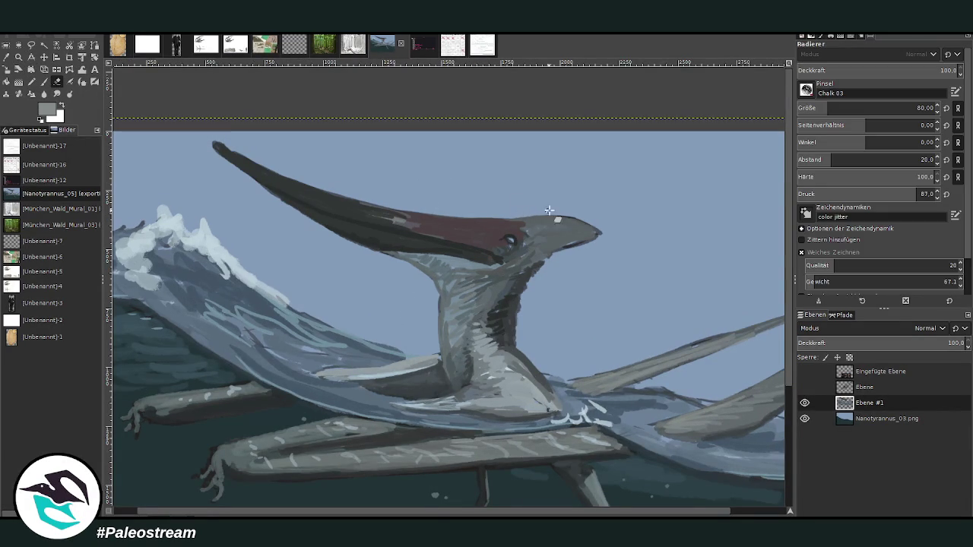
ctrl+click(760, 260)
key(p)
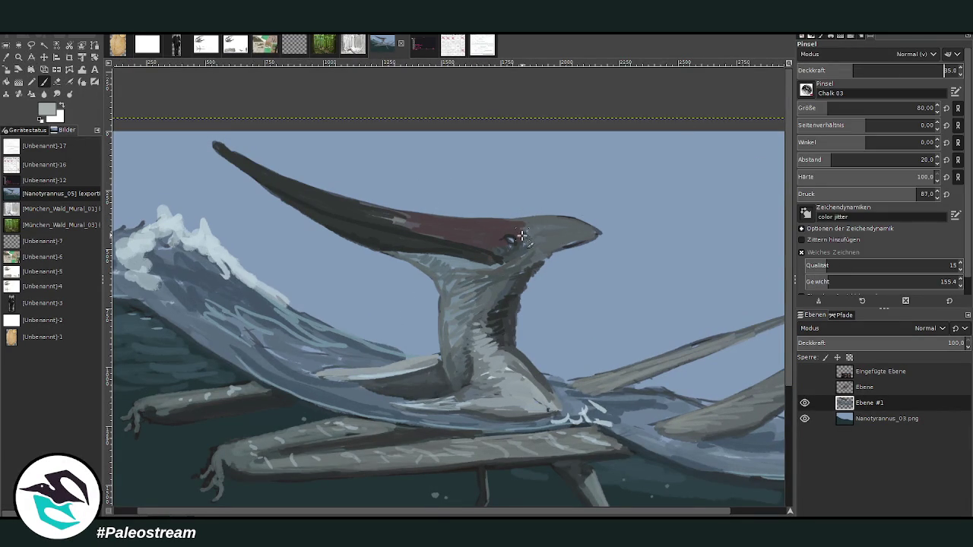
drag(522, 237, 570, 219)
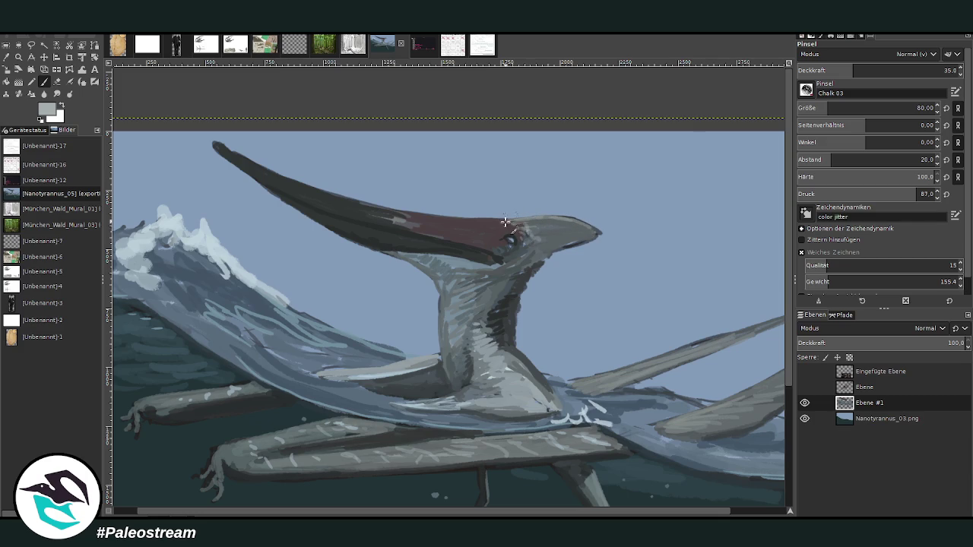
Add mauve strokes around the eye and crest at 27.4 opacity, with dark accents at the crest base
ctrl+click(758, 272)
click(841, 70)
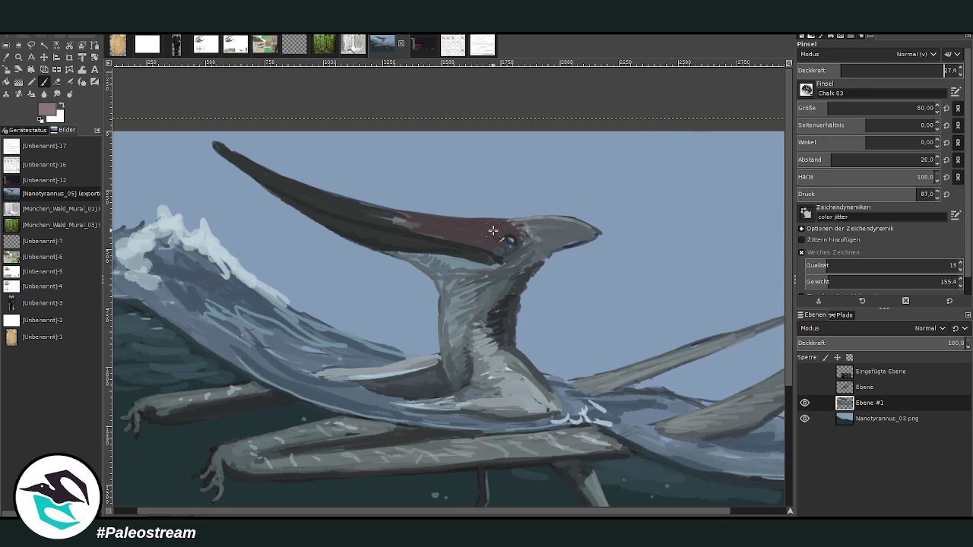
drag(496, 238, 414, 219)
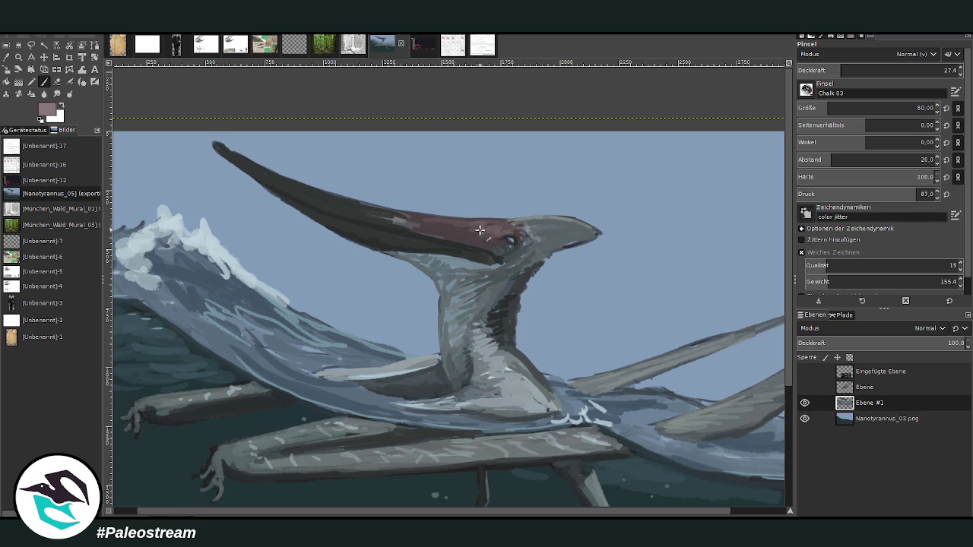
mouse_move(477, 225)
mouse_down()
mouse_move(404, 217)
mouse_move(497, 240)
mouse_up()
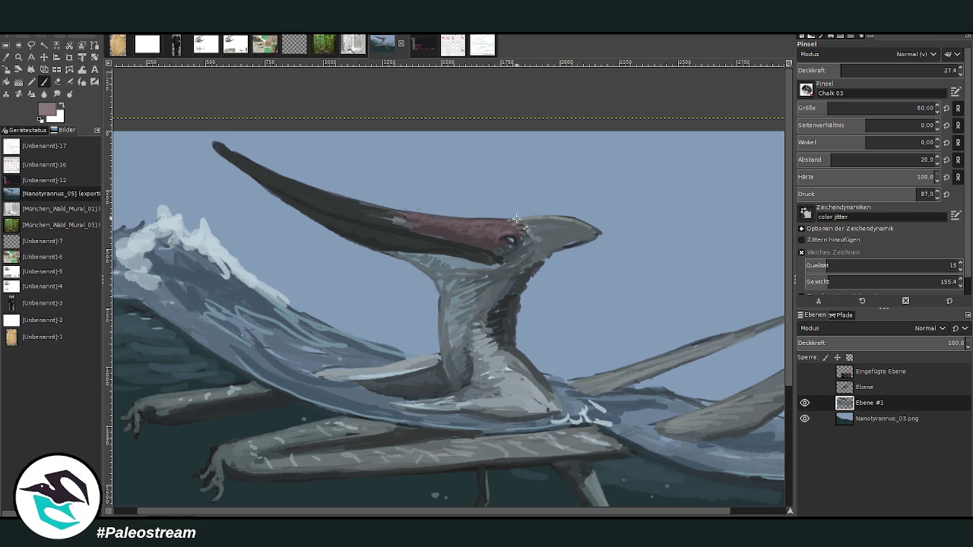
key(d)
drag(409, 219, 388, 218)
Add light sky-grey strokes along the lower beak edge, then reset colours and raise opacity
ctrl+click(738, 147)
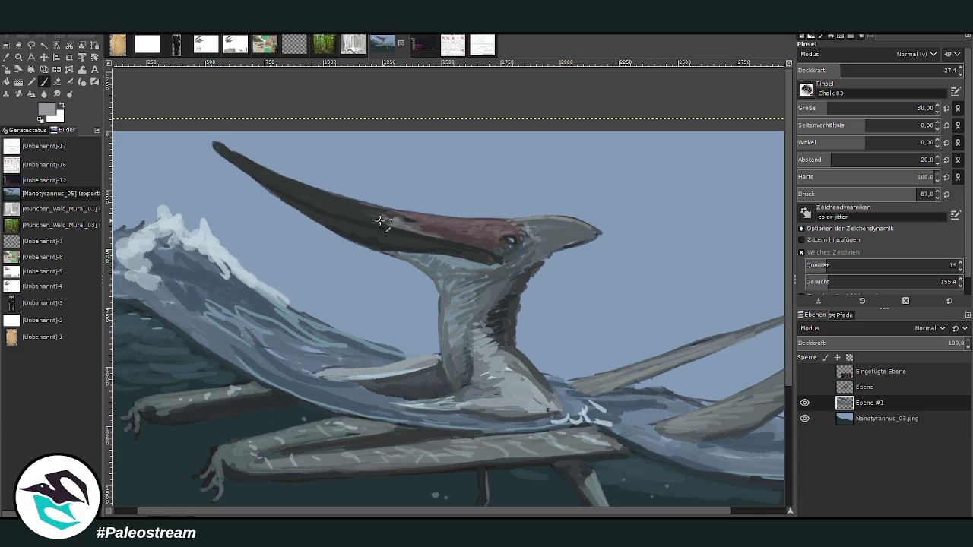
mouse_move(379, 222)
mouse_down()
mouse_move(427, 243)
mouse_move(365, 230)
mouse_up()
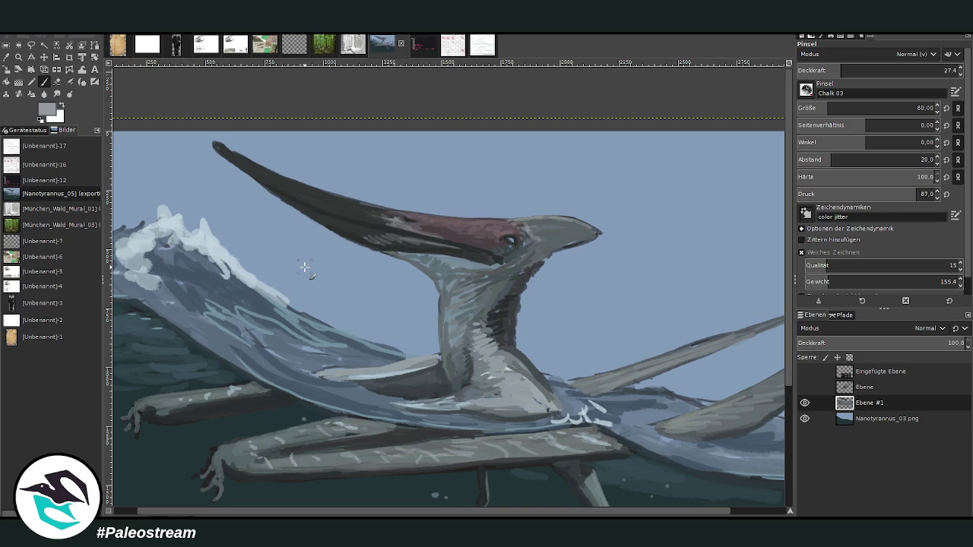
key(d)
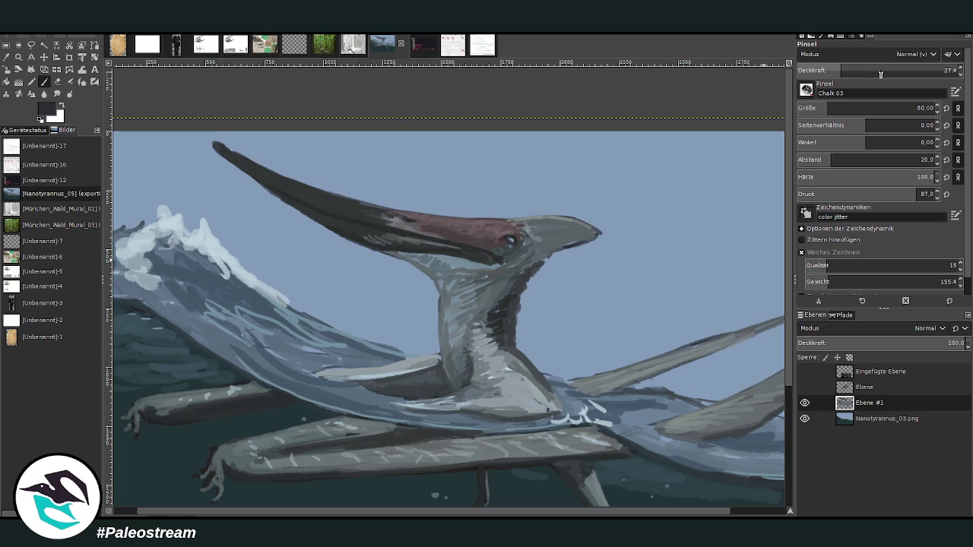
drag(874, 70, 928, 72)
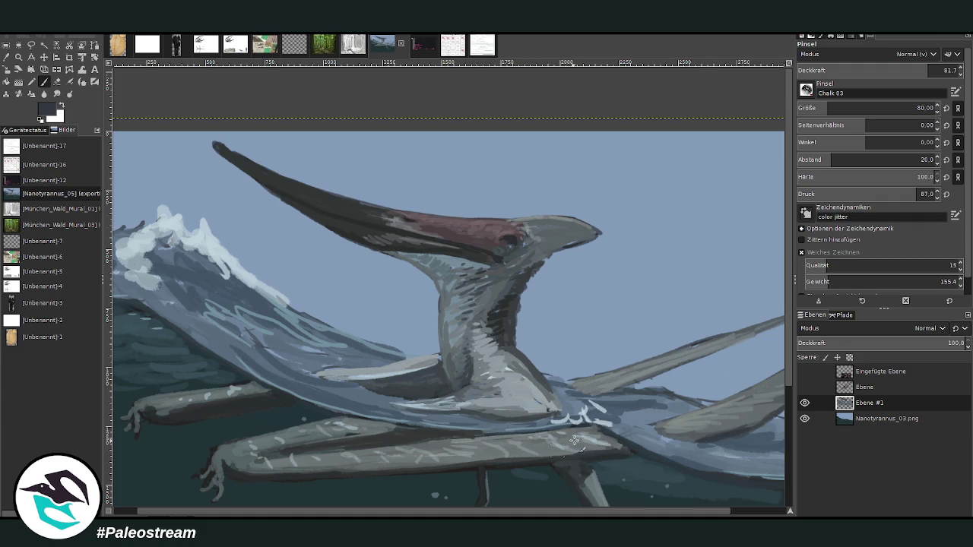
Sample a light blue-grey from the painting and zoom back out to the full image
scroll(775, 405, down, 5)
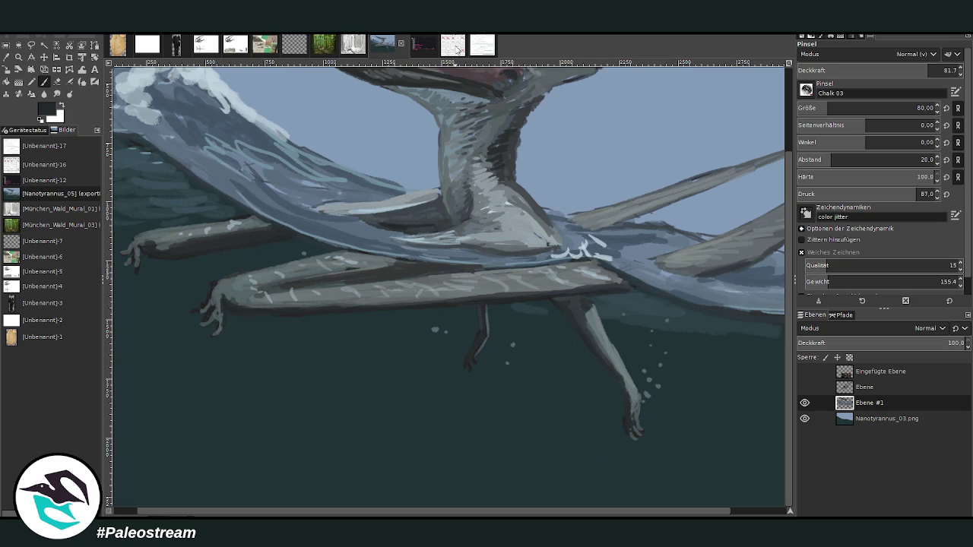
ctrl+click(199, 111)
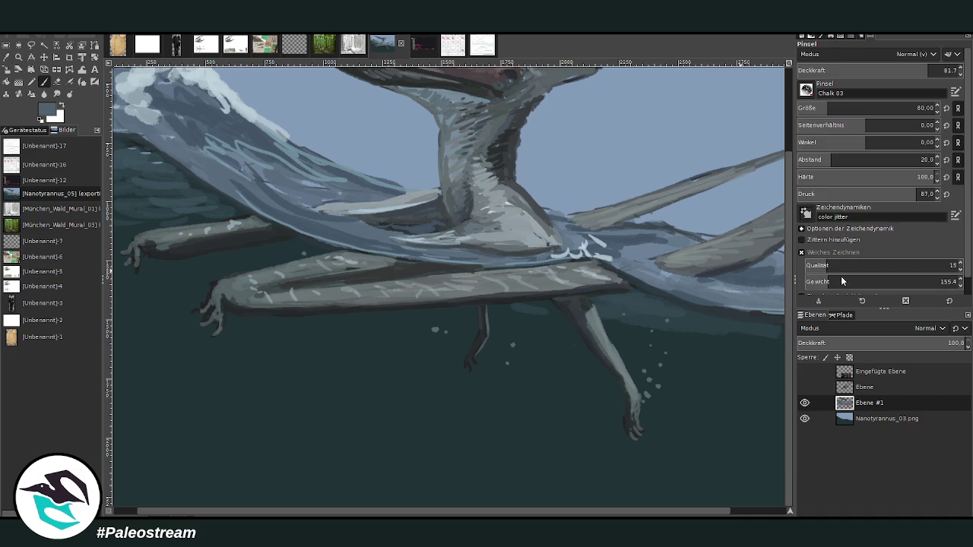
ctrl+click(764, 278)
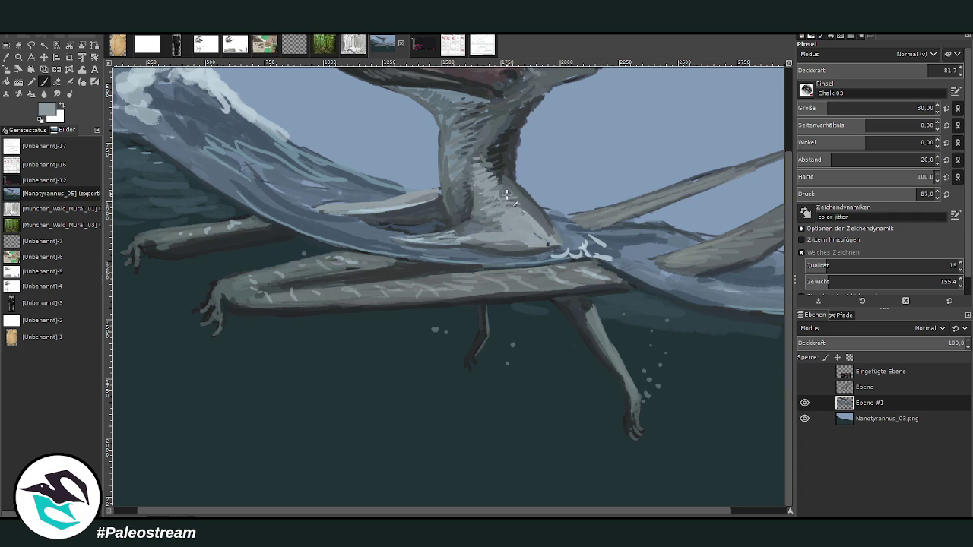
scroll(446, 180, down, 1)
scroll(447, 181, down, 1)
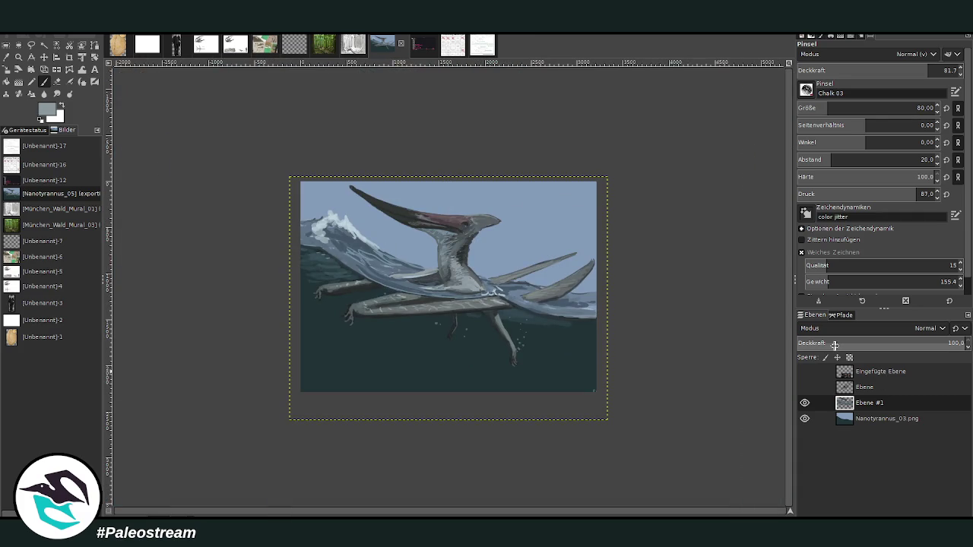
Zoom in, make the Nanotyrannus_03.png layer active and sample the dark teal sea colour
key(z)
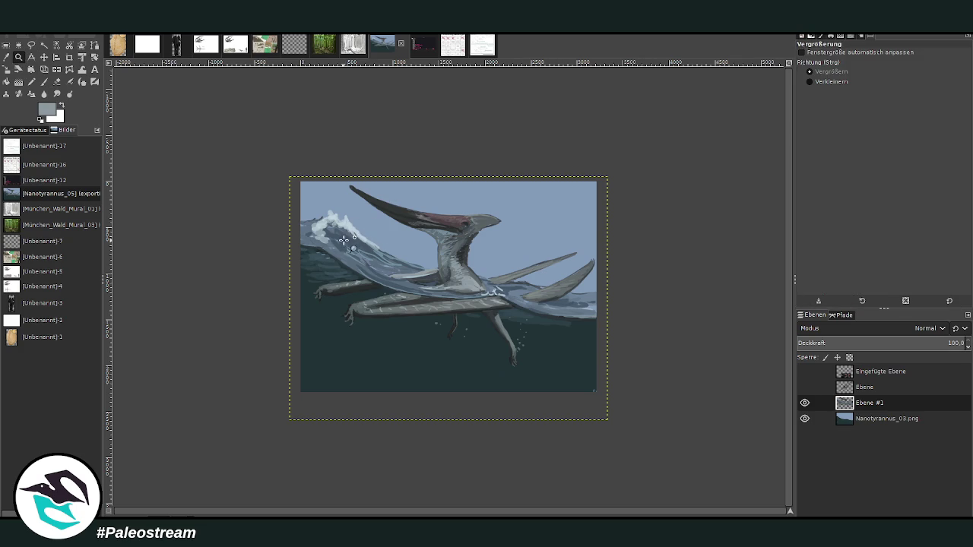
drag(324, 161, 577, 427)
click(864, 417)
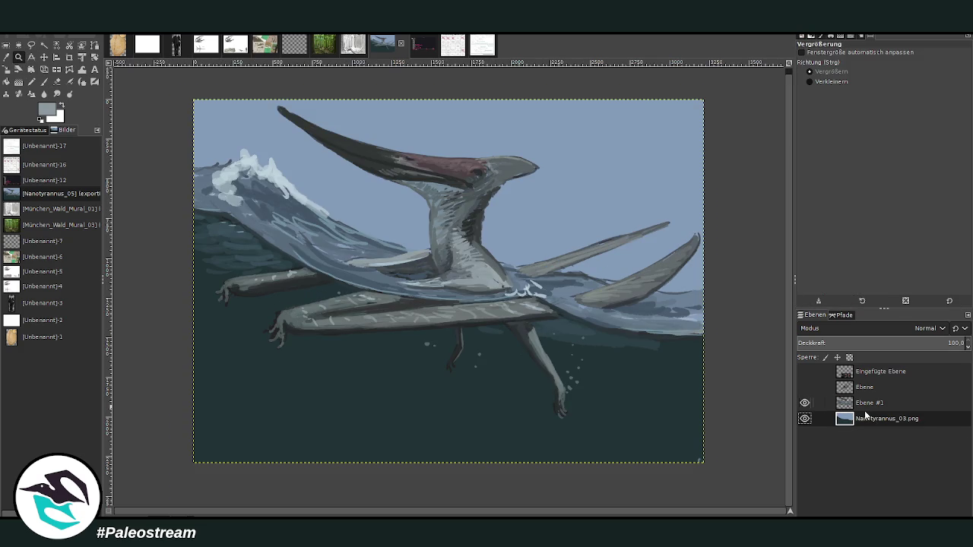
key(o)
click(306, 364)
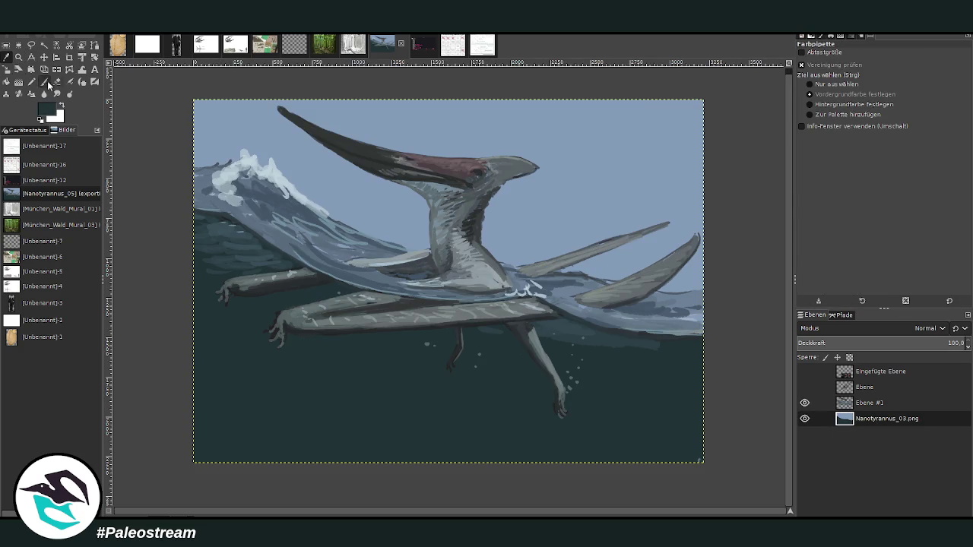
key(g)
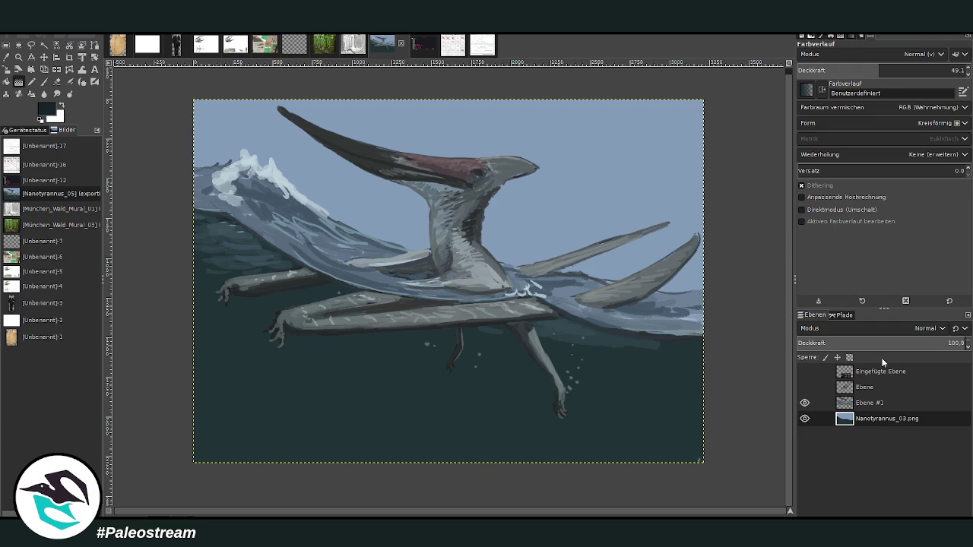
Lay a dark teal gradient from the lower sea upward and commit it
click(884, 68)
scroll(829, 125, up, 2)
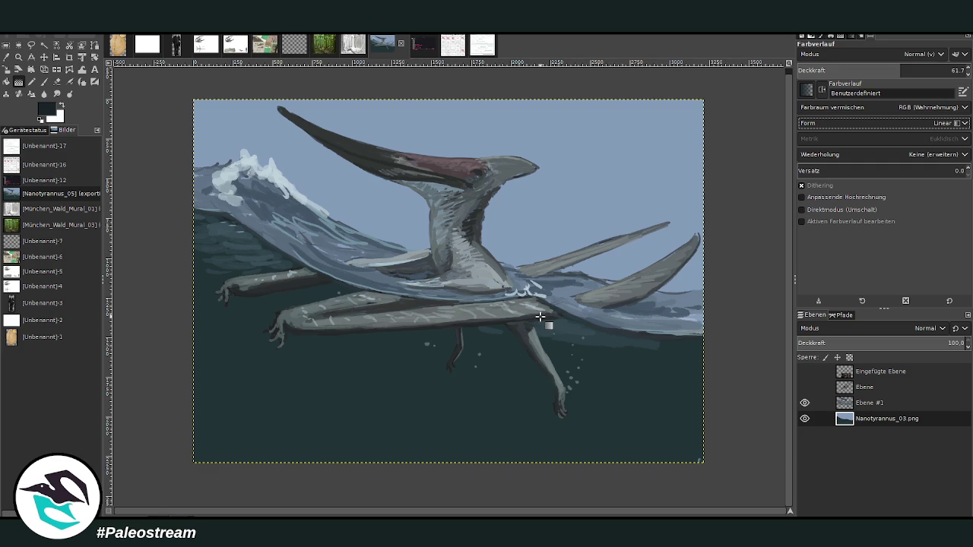
drag(356, 439, 391, 292)
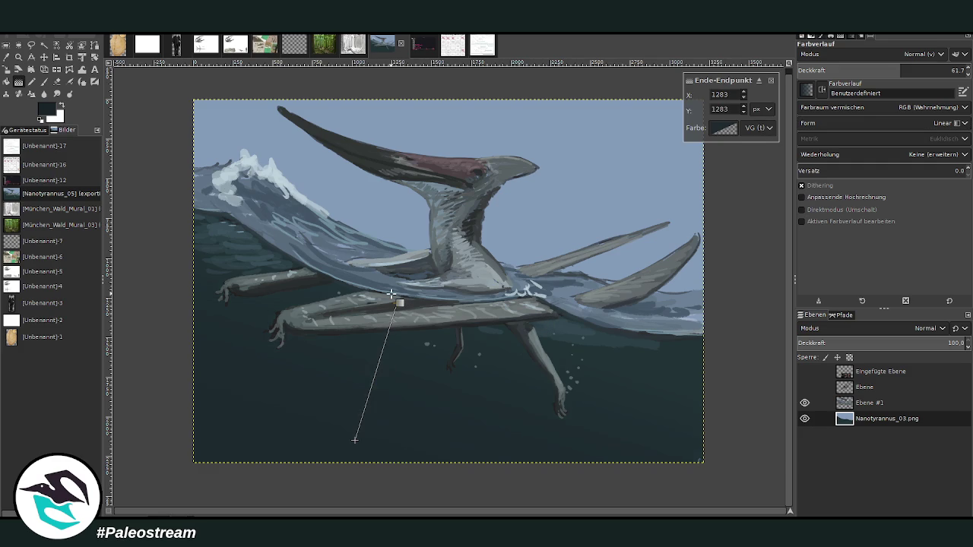
key(Return)
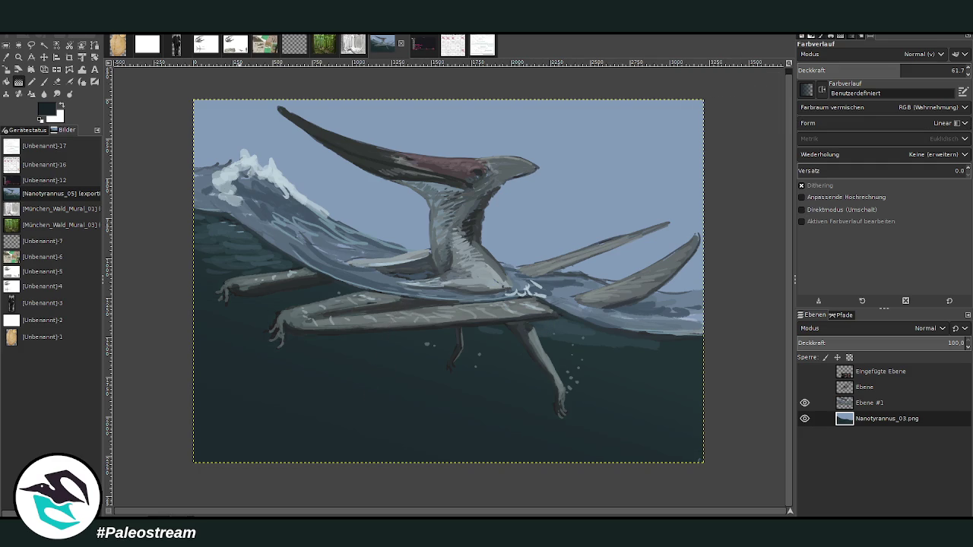
click(19, 57)
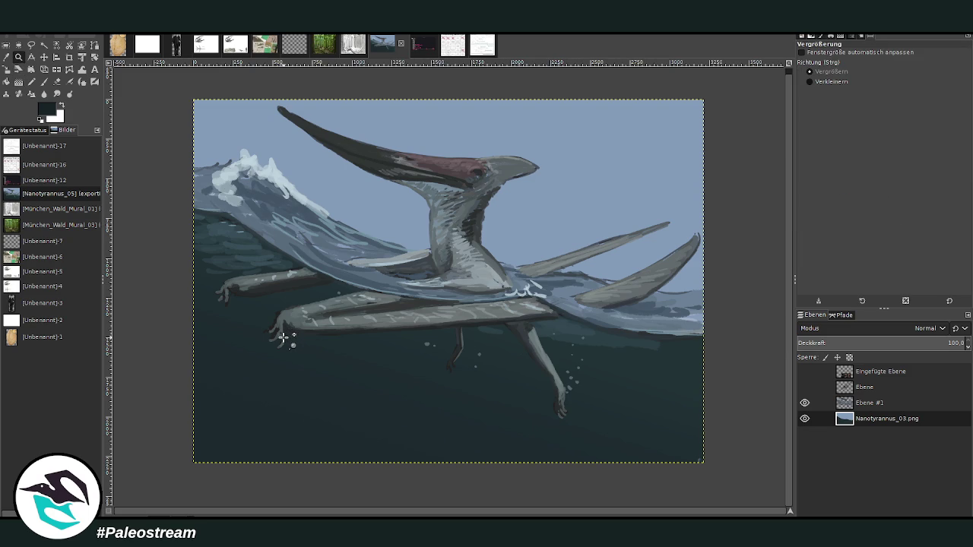
click(865, 408)
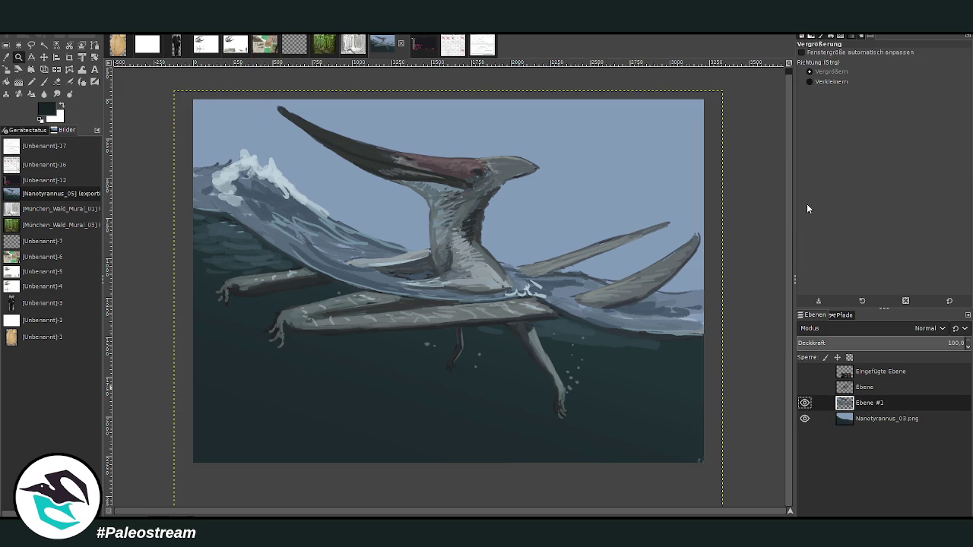
Delete the Ebene #1 layer, then test a large low-opacity light glaze over the head and undo it
key(Delete)
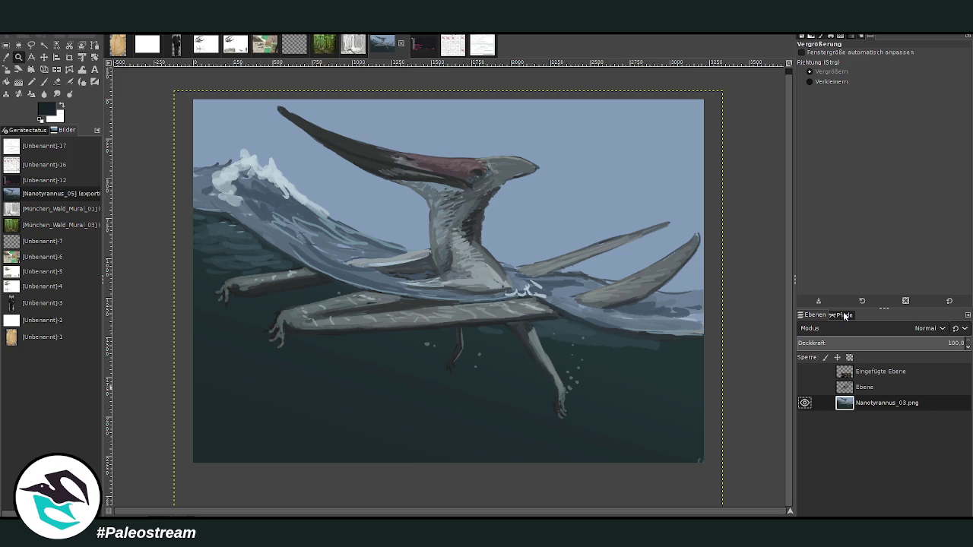
key(p)
key(x)
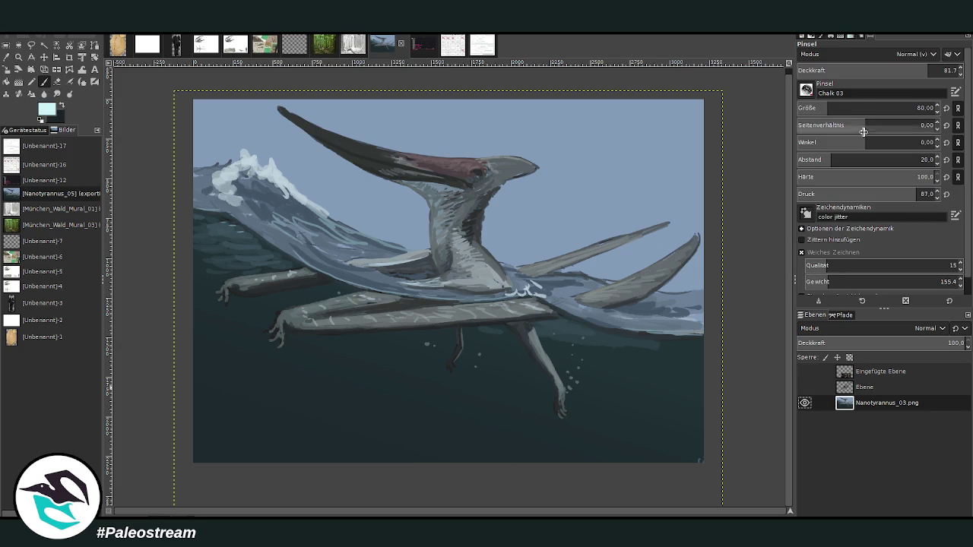
drag(836, 108, 872, 108)
drag(928, 70, 828, 70)
mouse_move(462, 173)
mouse_down()
mouse_move(455, 101)
mouse_move(329, 106)
mouse_move(261, 133)
mouse_up()
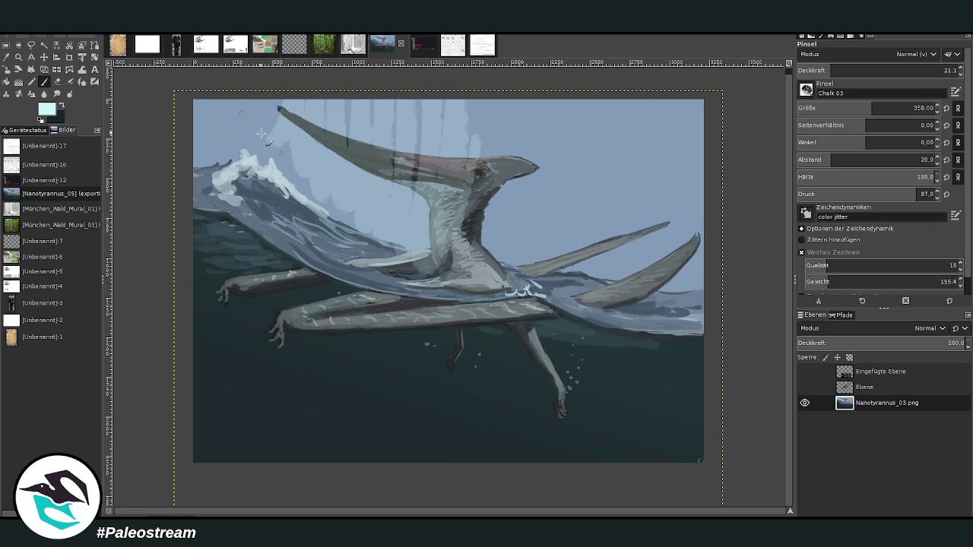
key(ctrl+z)
Try an even larger, fainter chalk glaze over head, crest, wings and wave, then undo it
drag(873, 108, 912, 108)
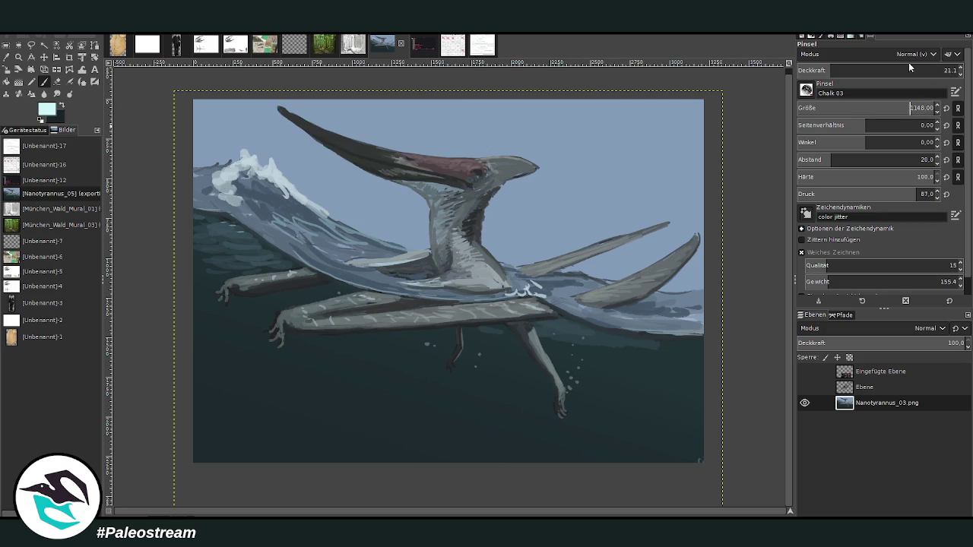
drag(908, 70, 812, 70)
mouse_move(466, 146)
mouse_down()
mouse_move(408, 99)
mouse_move(250, 190)
mouse_move(428, 255)
mouse_move(631, 228)
mouse_move(717, 271)
mouse_up()
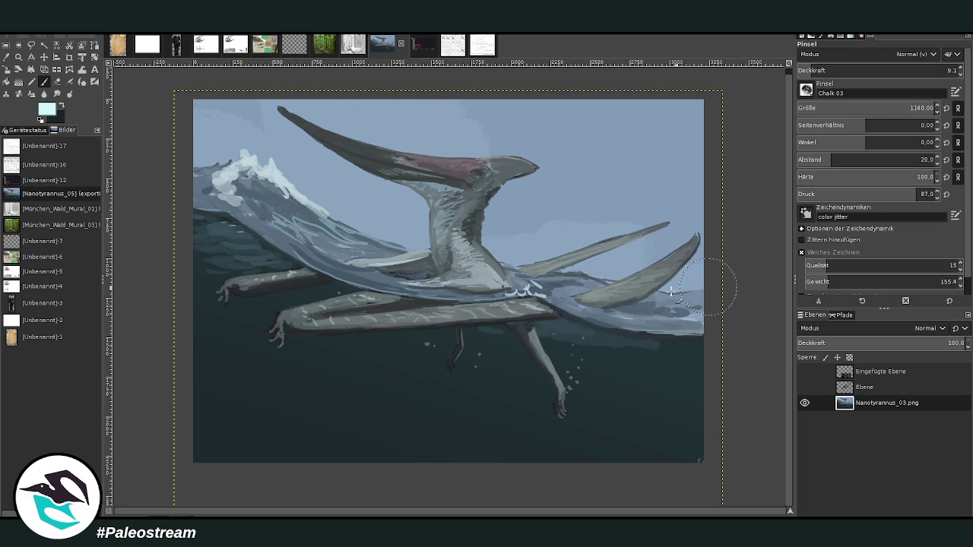
mouse_move(548, 152)
mouse_down()
mouse_move(622, 268)
mouse_move(693, 251)
mouse_up()
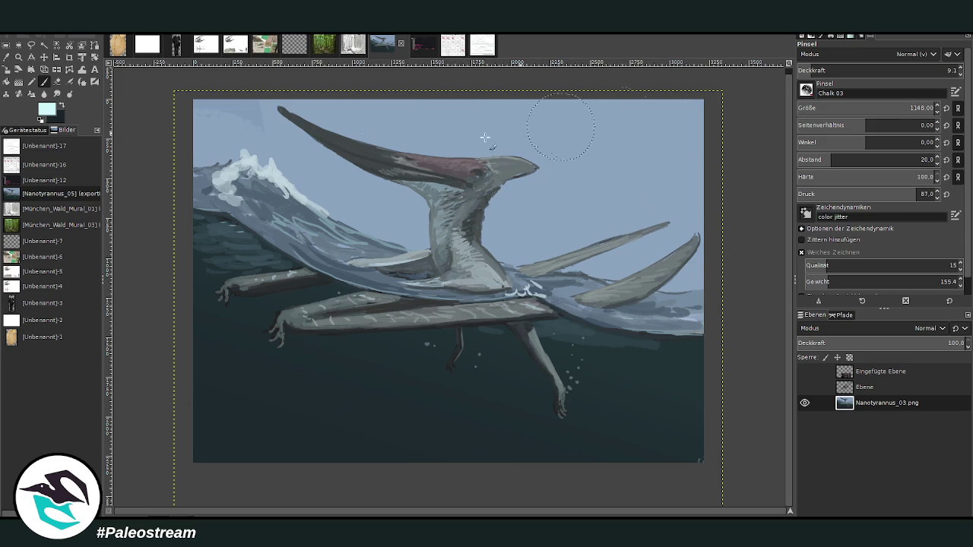
key(ctrl+z)
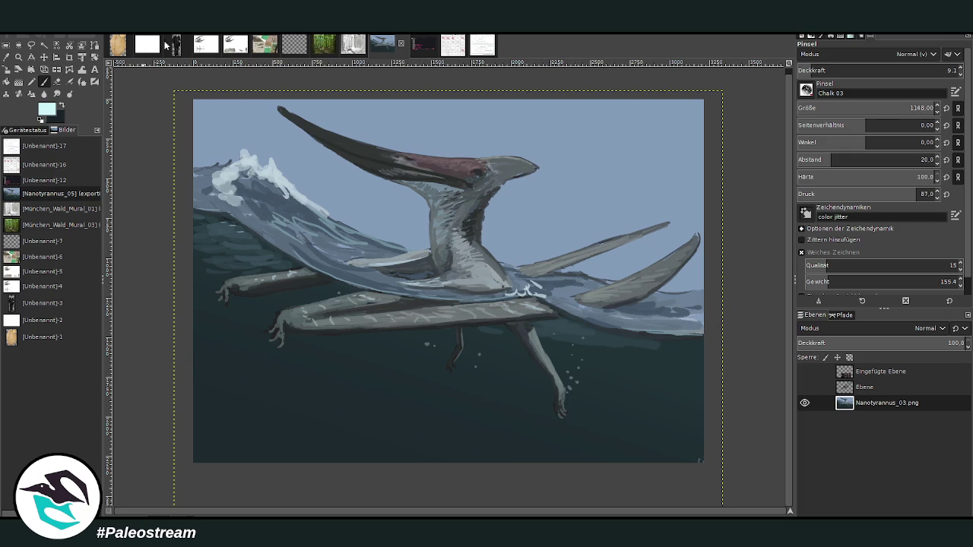
Revert a trial Curves darkening and export the painting as Pteranodon_03
key(ctrl+m)
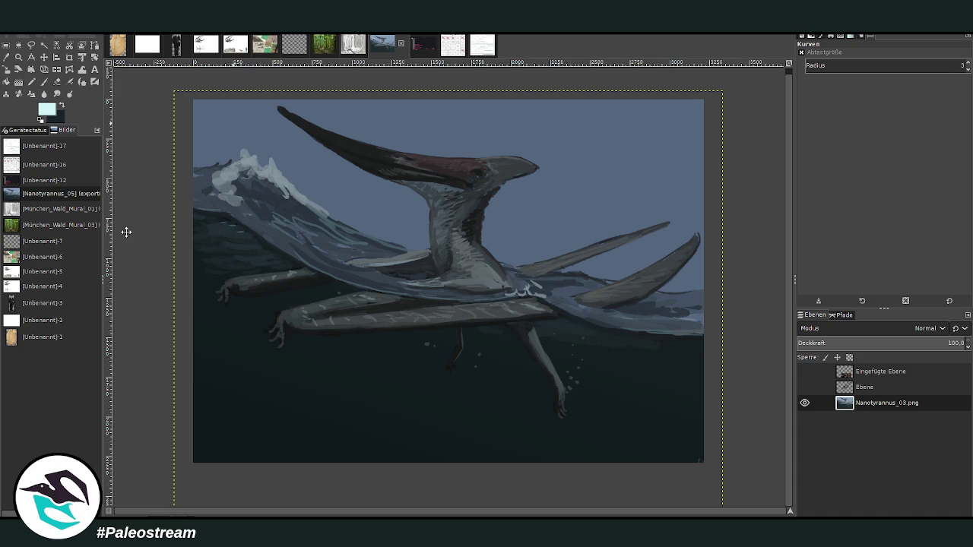
key(m)
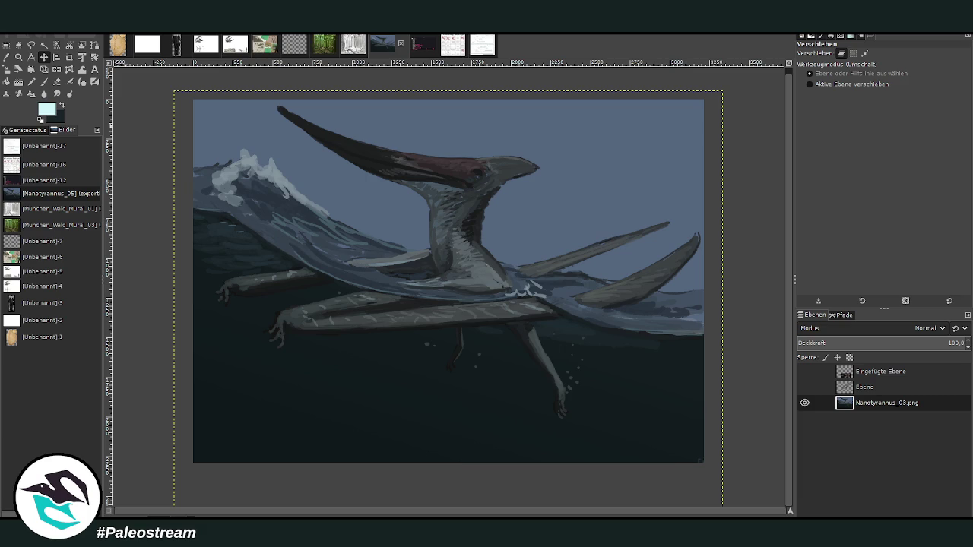
key(ctrl+z)
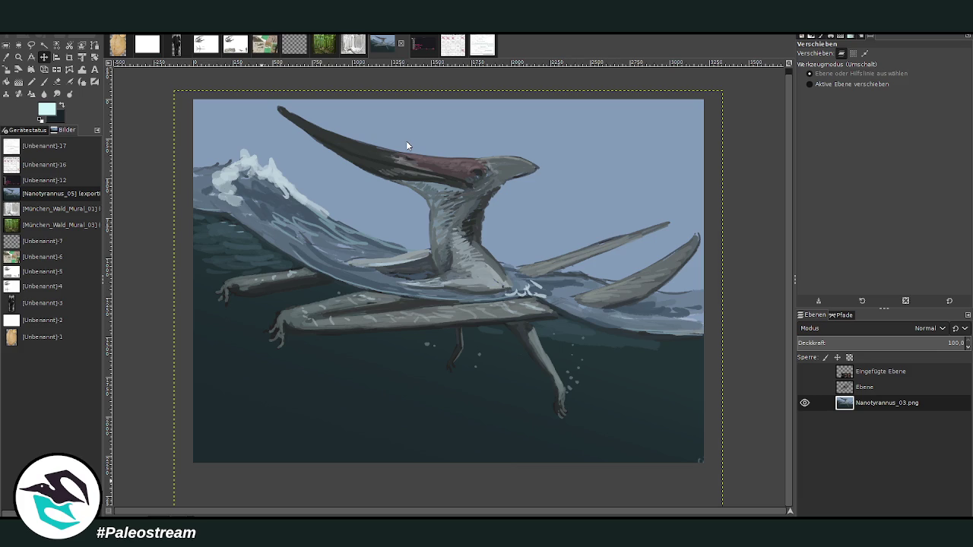
key(ctrl+d)
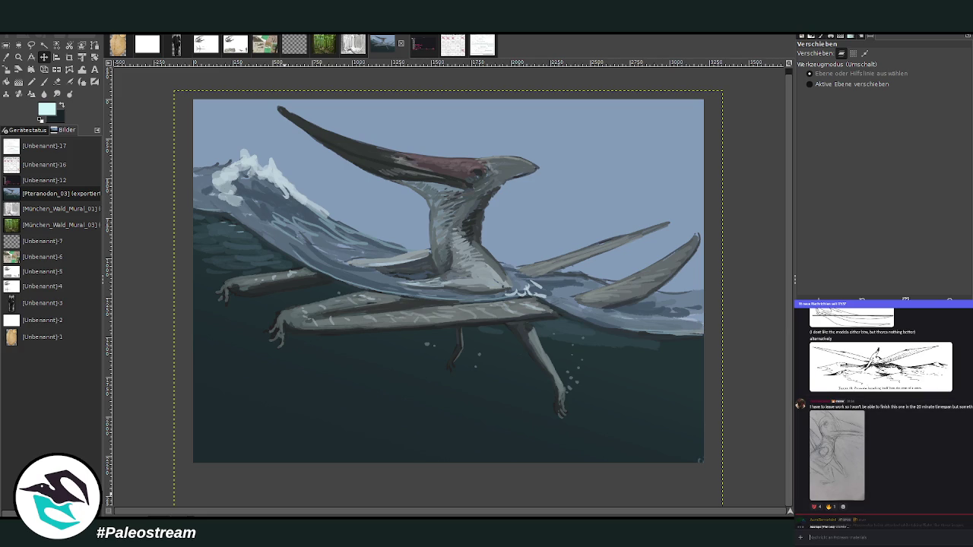
Paint a red X over 'Someone posting too early' at size 59, full opacity, then go back
click(452, 50)
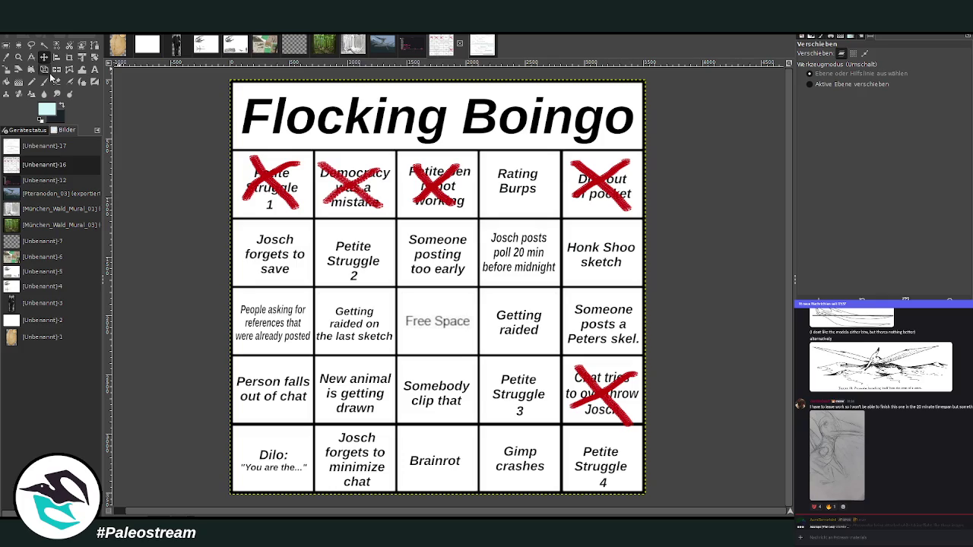
click(43, 81)
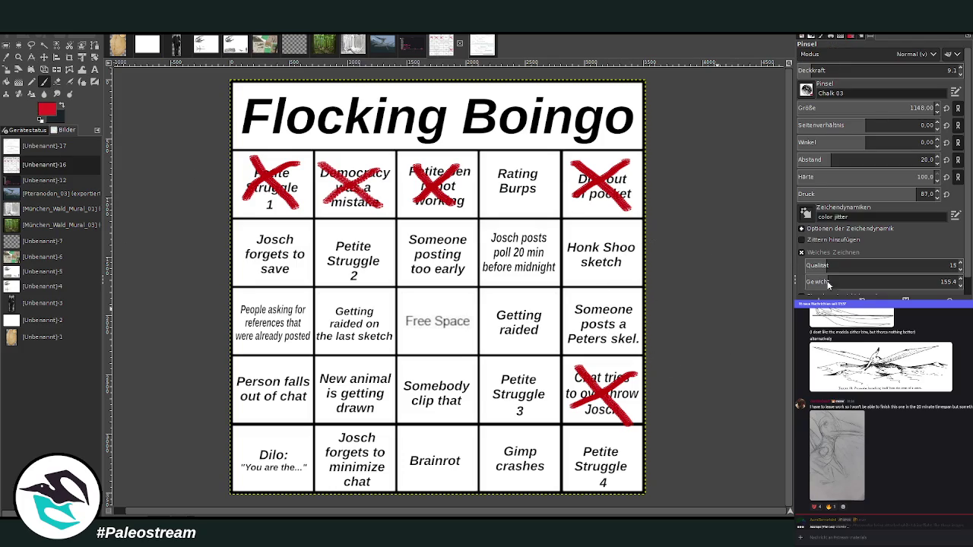
click(891, 70)
drag(836, 108, 822, 111)
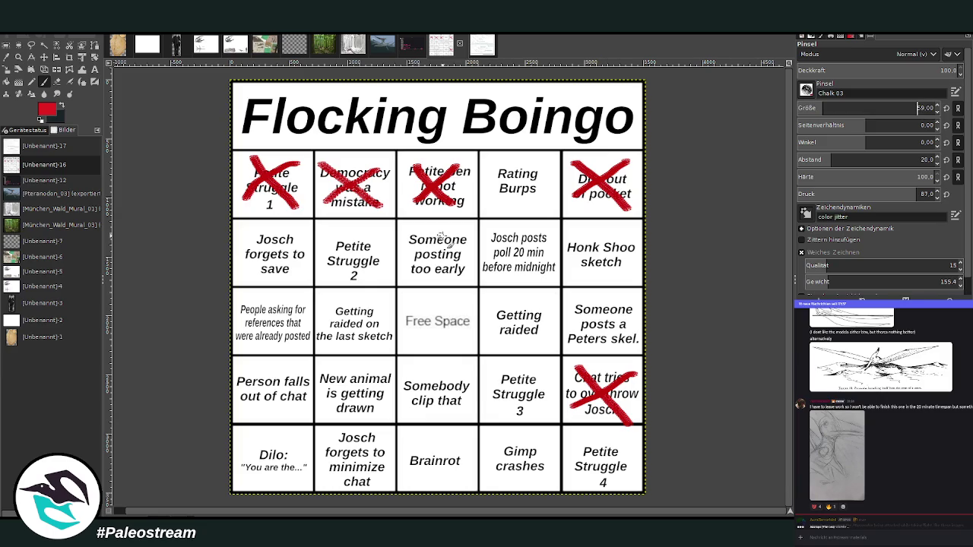
drag(455, 230, 410, 273)
drag(412, 233, 468, 275)
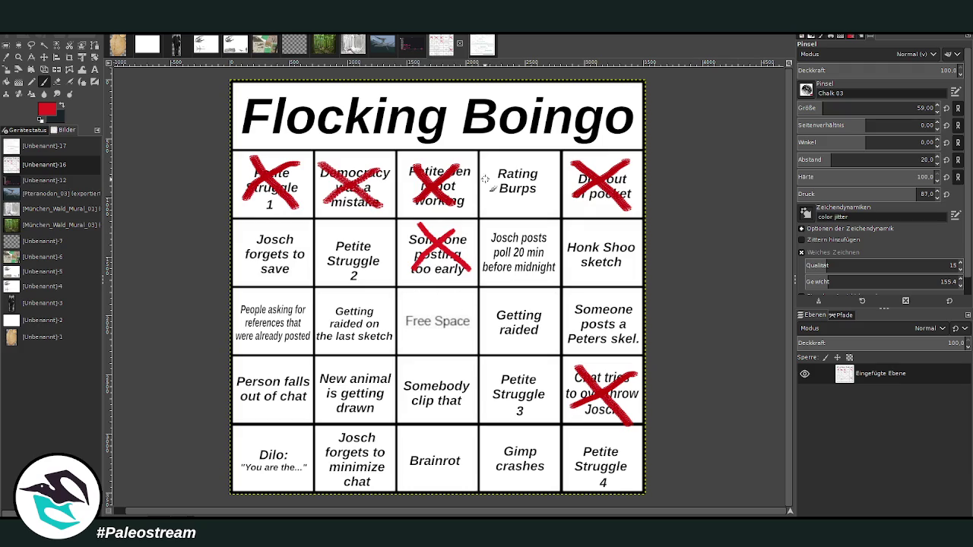
click(382, 44)
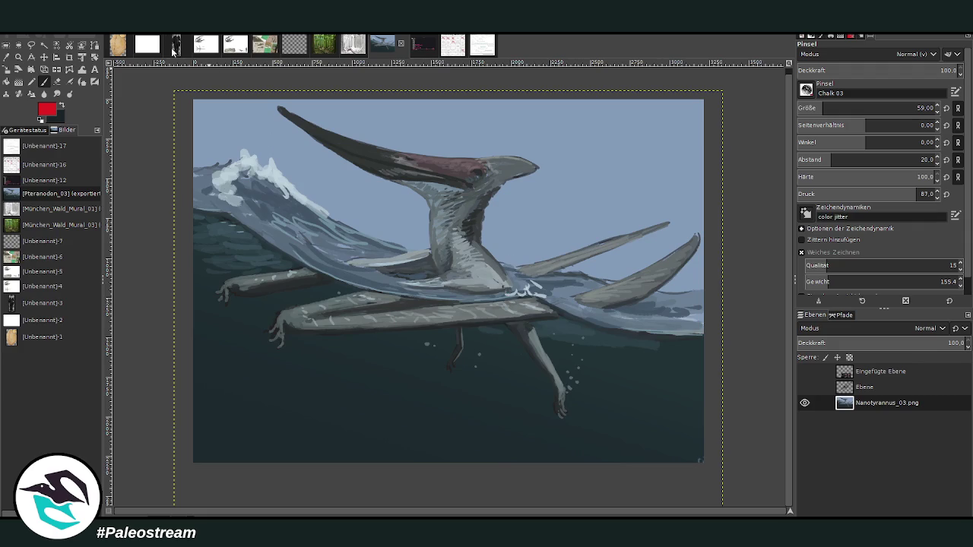
Glance at the community vote screenshot, then select all of the Pteranodon painting
key(o)
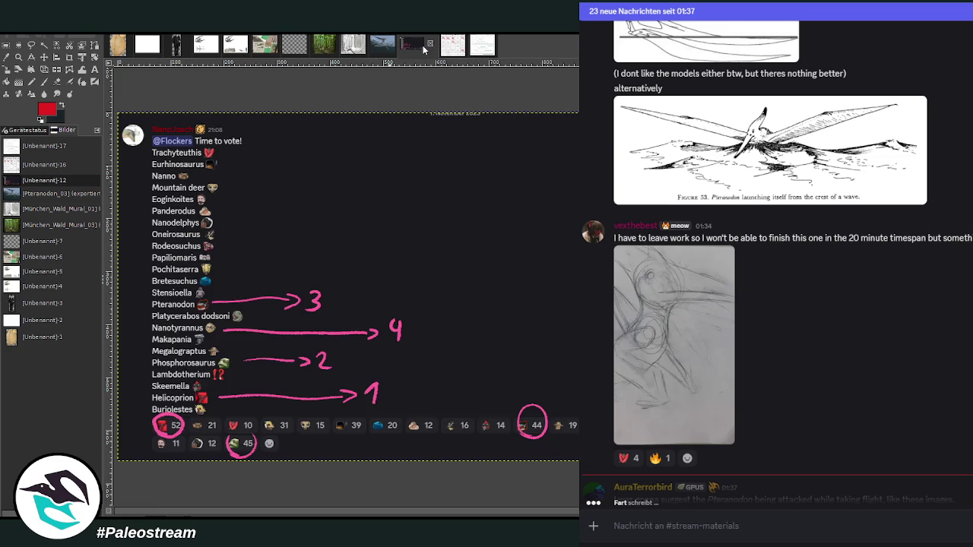
click(424, 48)
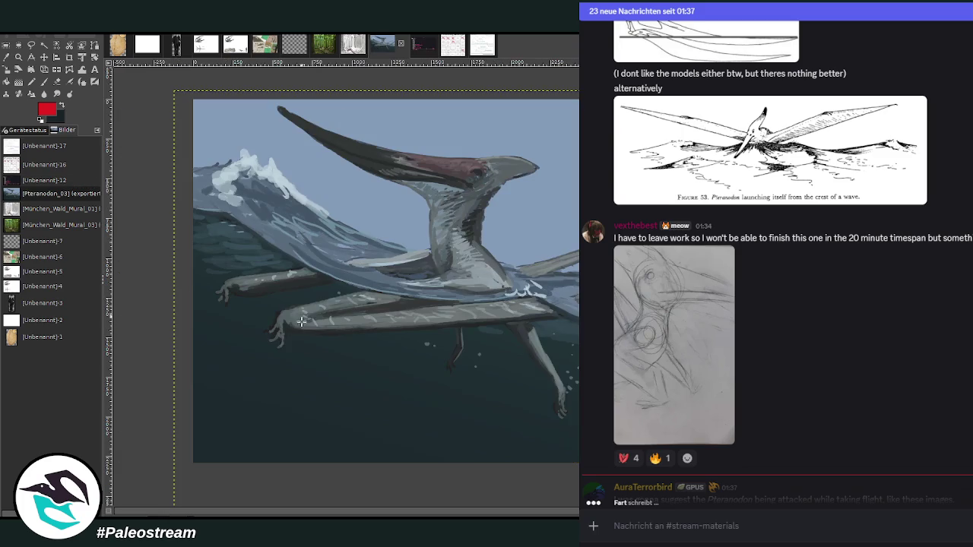
click(379, 47)
key(ctrl+a)
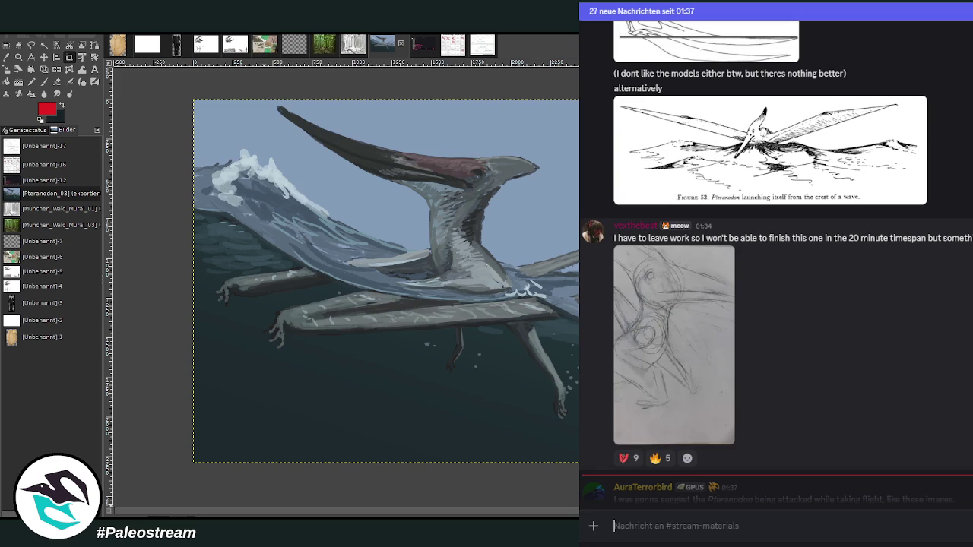
View the shared pterosaur picture and the sunset landscape picture full size, then close them
scroll(970, 370, down, 2)
scroll(969, 370, down, 2)
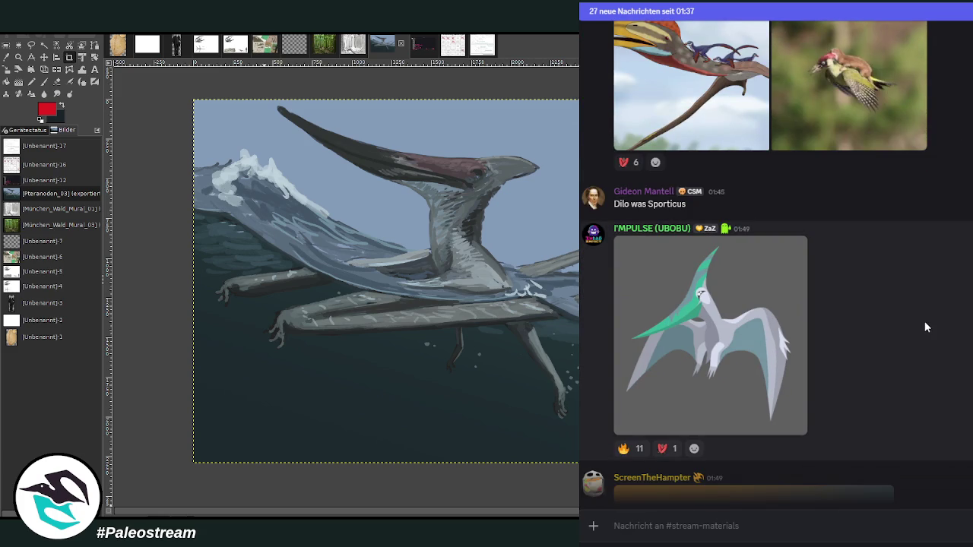
click(775, 328)
click(852, 324)
scroll(941, 327, down, 3)
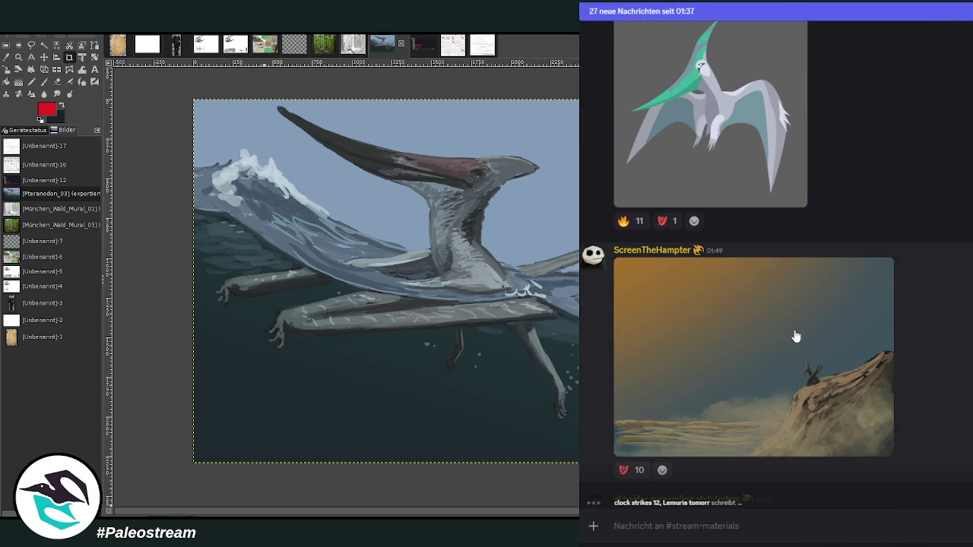
click(795, 330)
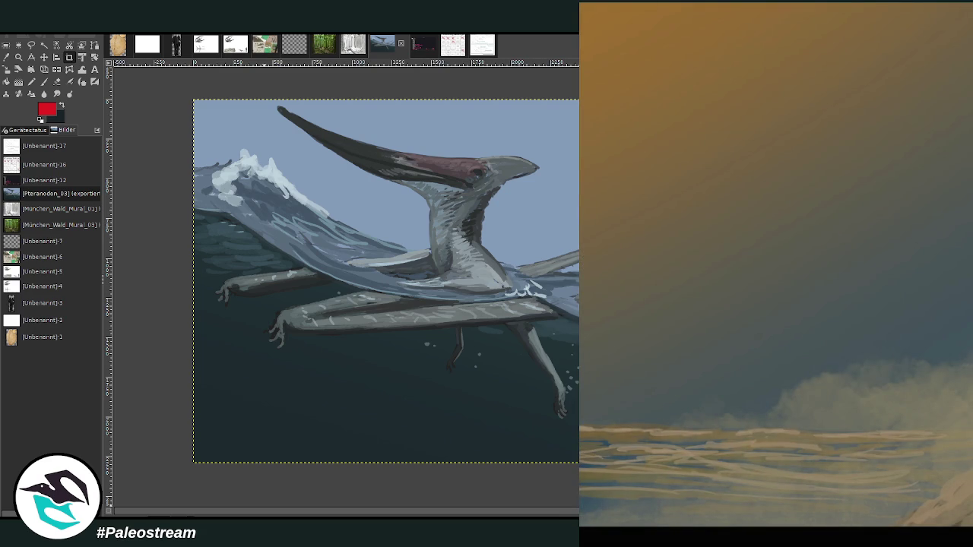
key(Escape)
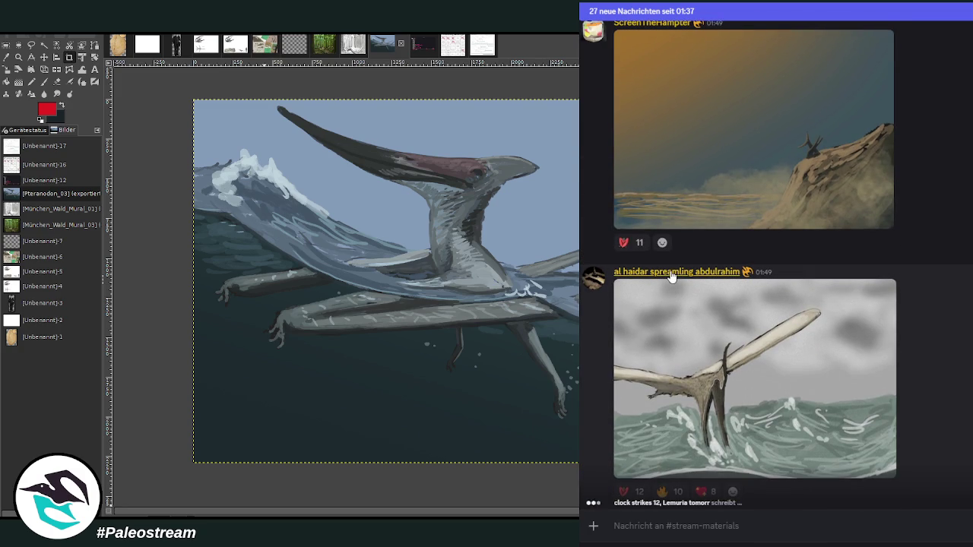
Check the poster's profile card, then view the stormy-sea pterosaur painting enlarged and close it
click(671, 275)
key(Escape)
click(780, 389)
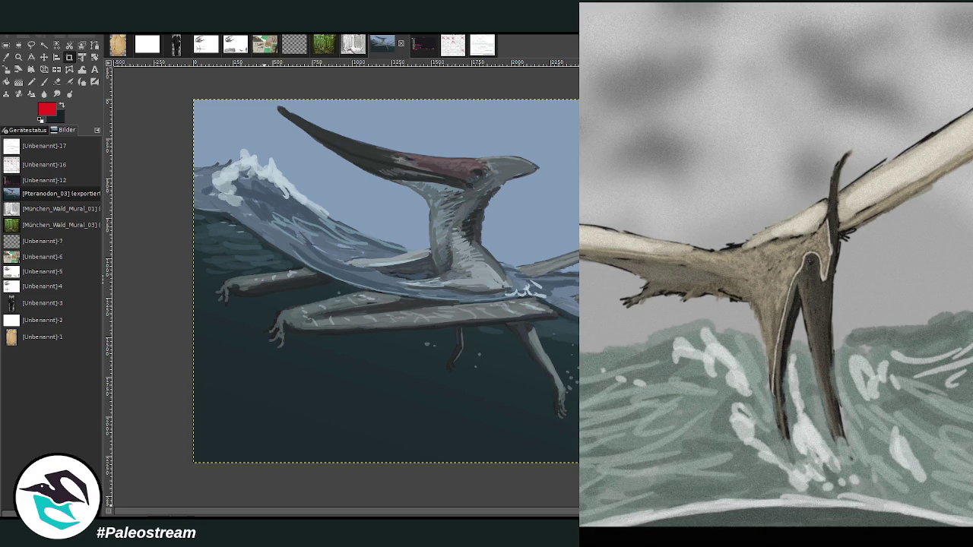
key(Escape)
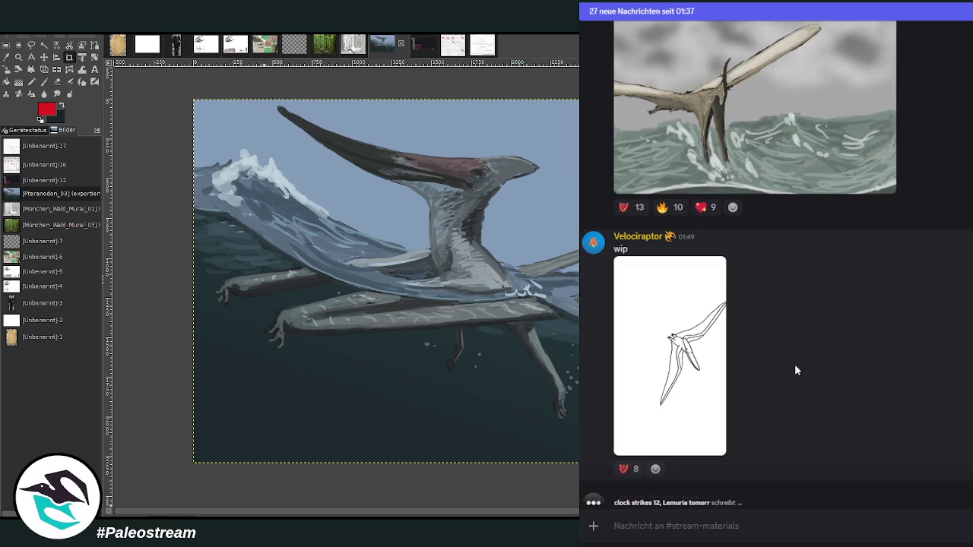
Enlarge and close the wip sketch, the quick red pterosaur sketch, and the 'Second sketch' in turn
click(685, 363)
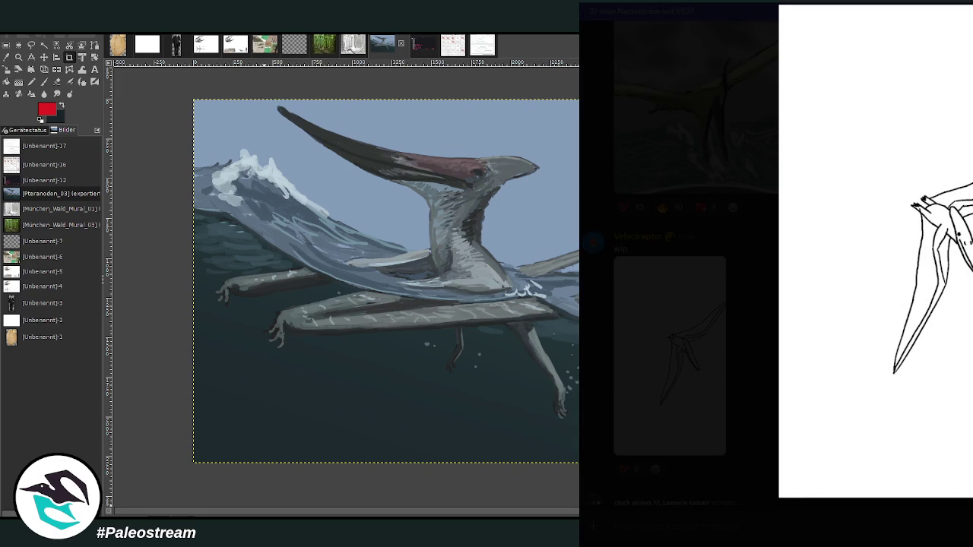
key(Escape)
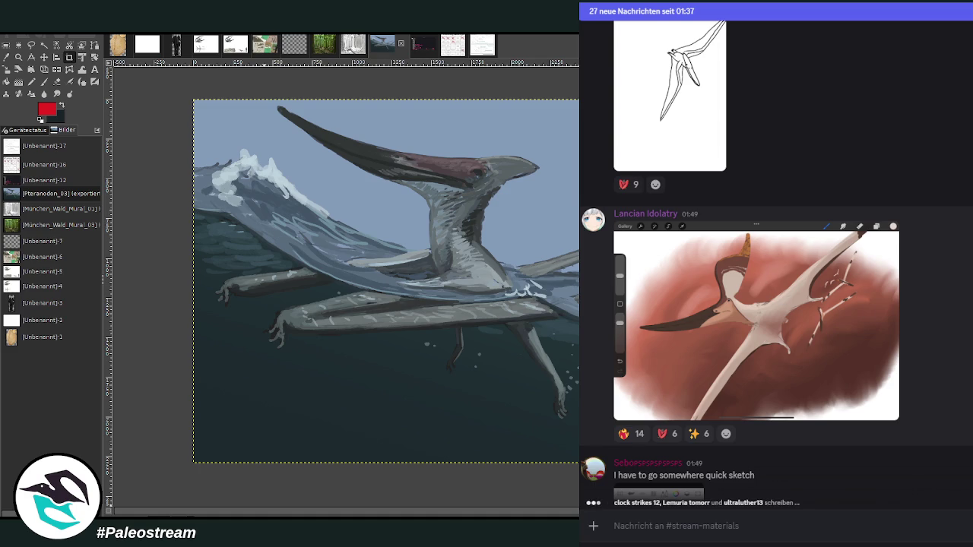
scroll(835, 331, up, 2)
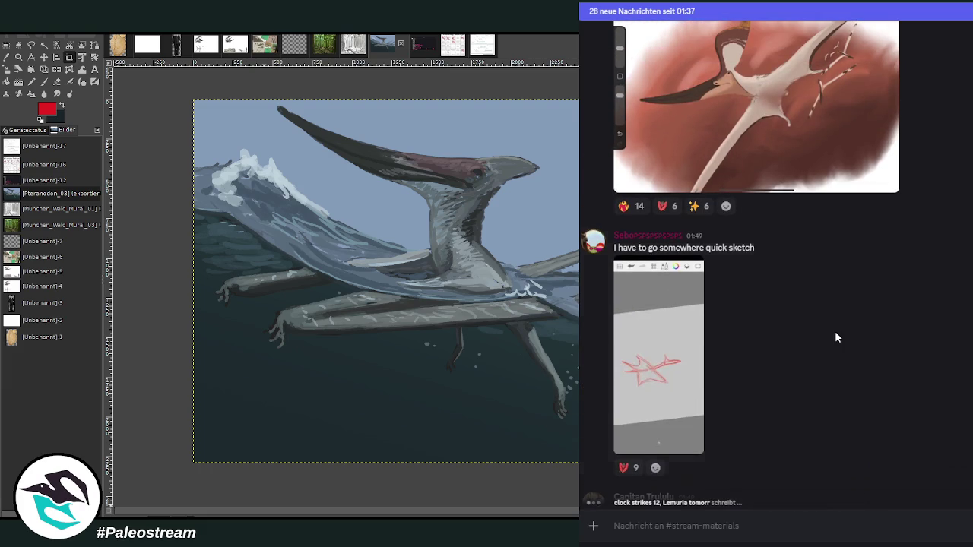
click(643, 337)
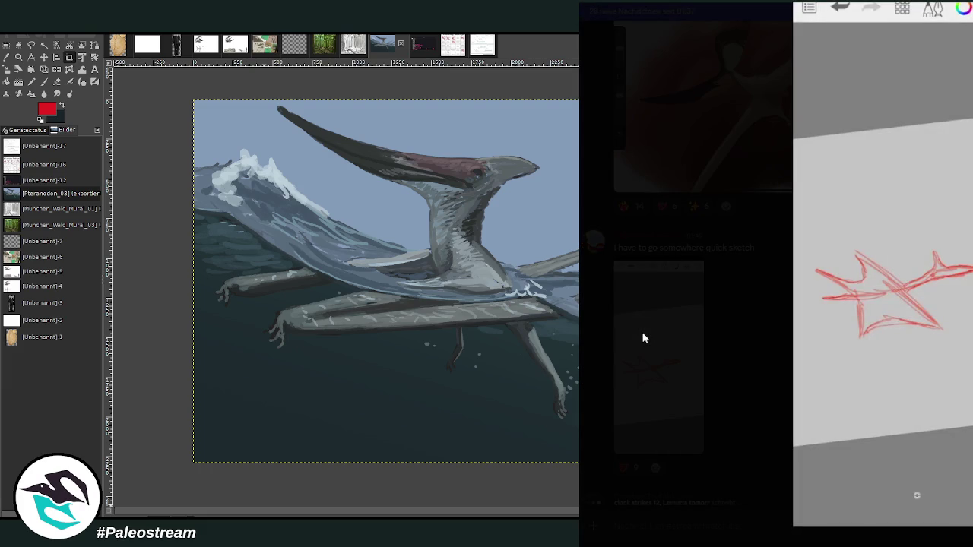
click(644, 336)
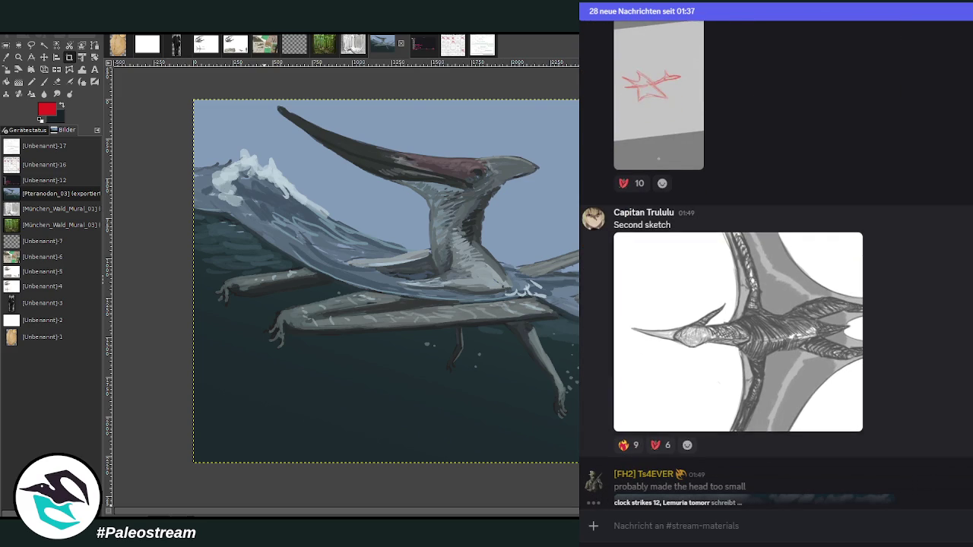
click(798, 348)
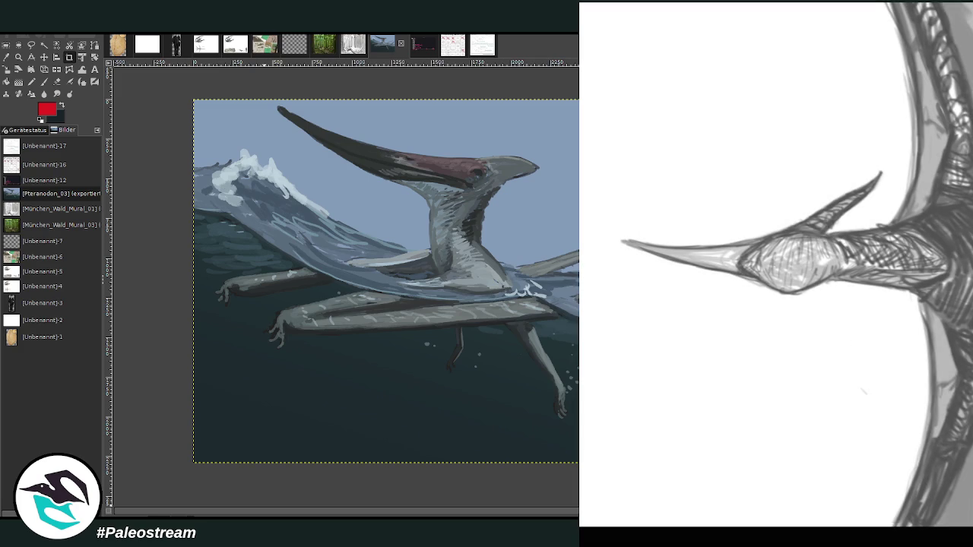
click(913, 369)
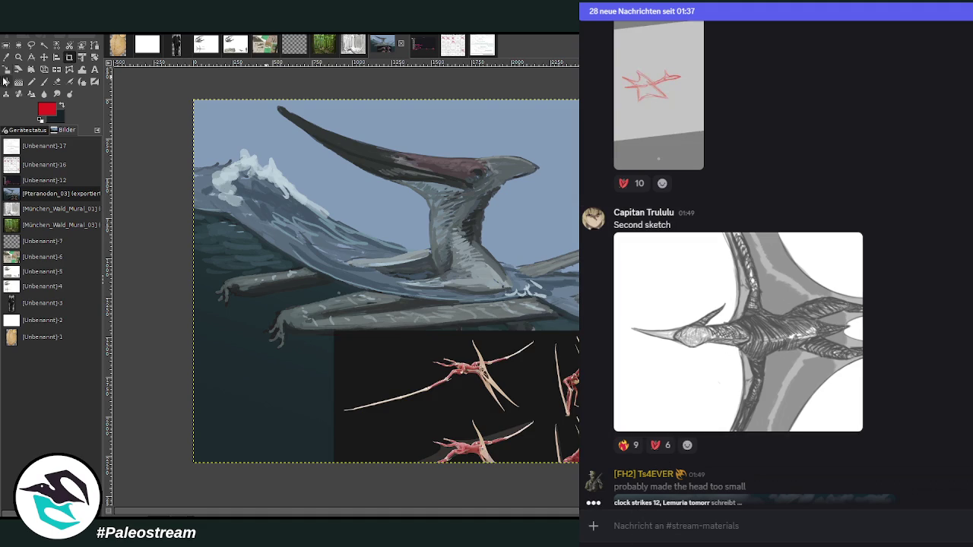
Move the dark reference render to the centre of the canvas
click(44, 57)
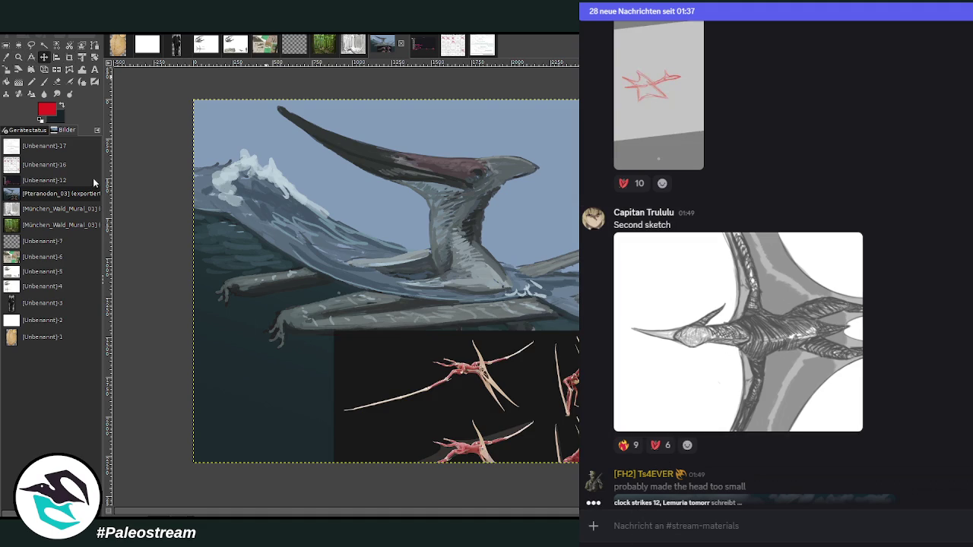
drag(467, 384, 384, 261)
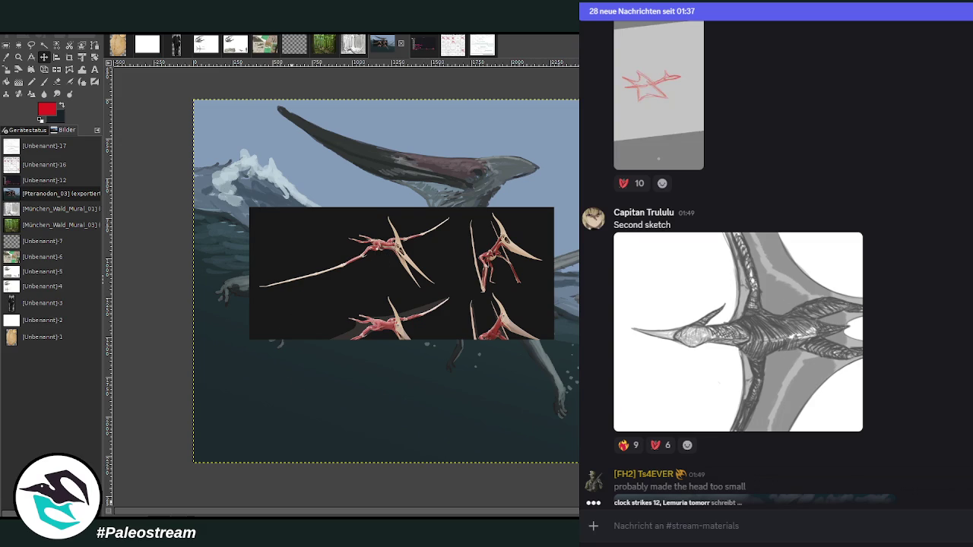
scroll(932, 259, up, 5)
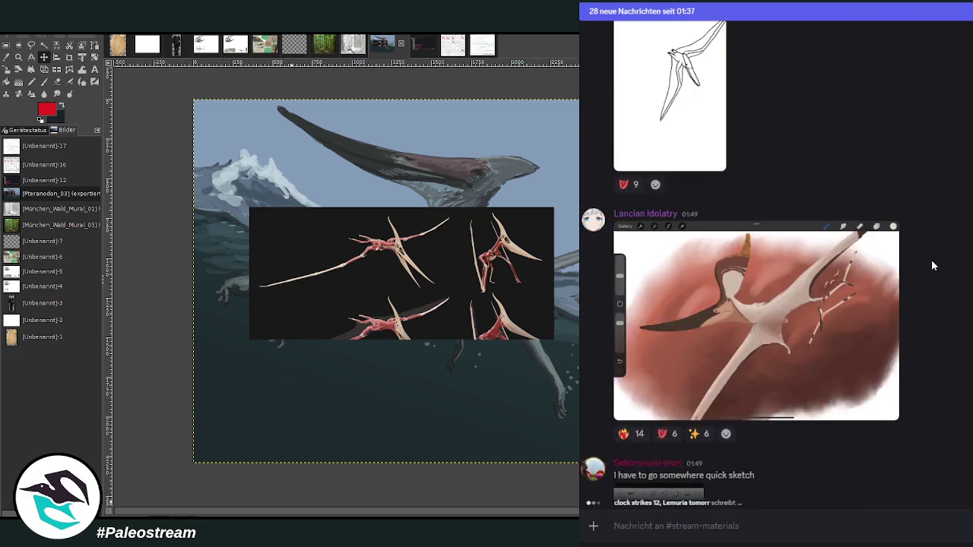
scroll(931, 259, up, 5)
scroll(931, 263, up, 5)
scroll(931, 263, up, 5)
scroll(931, 263, up, 2)
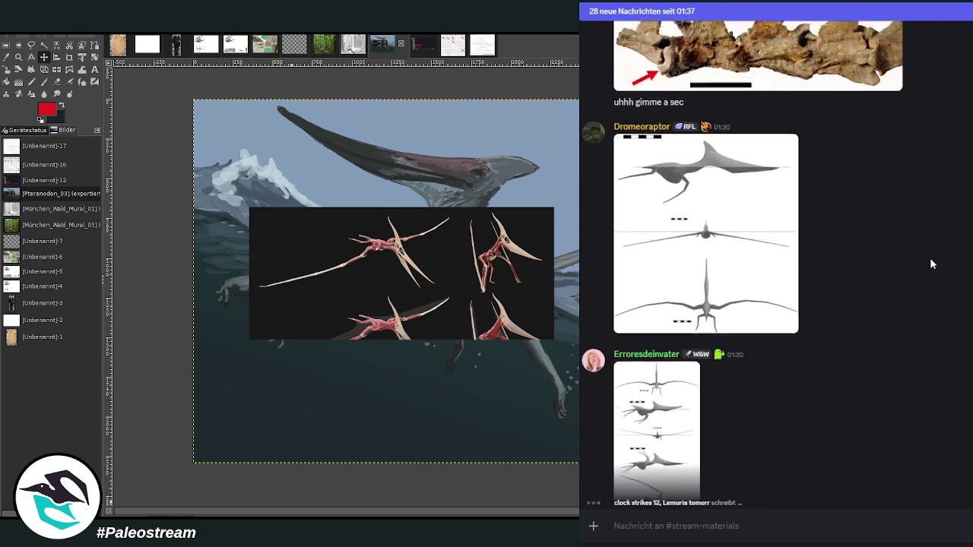
scroll(931, 263, up, 3)
scroll(931, 263, up, 5)
scroll(931, 263, up, 1)
scroll(931, 263, up, 5)
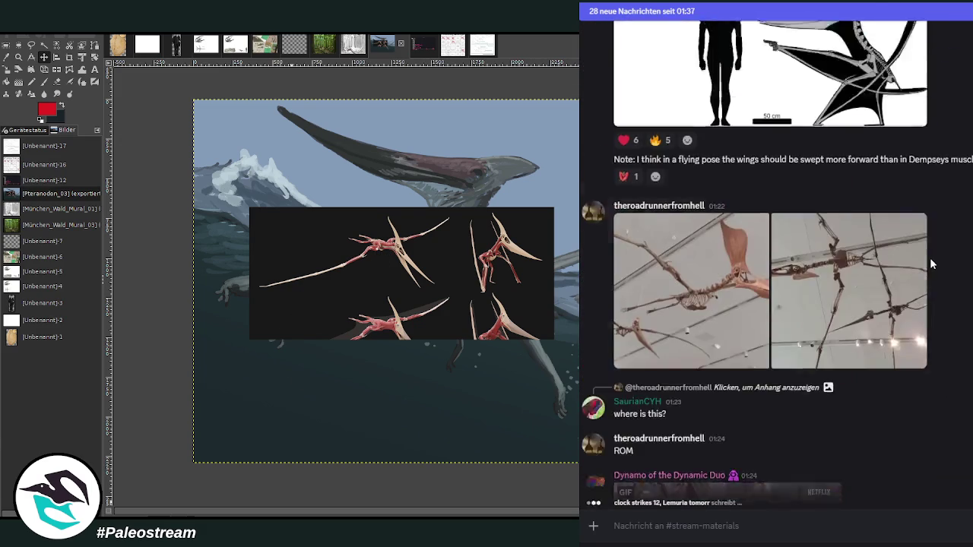
scroll(931, 263, up, 4)
scroll(932, 264, up, 5)
scroll(931, 264, up, 5)
scroll(932, 263, up, 3)
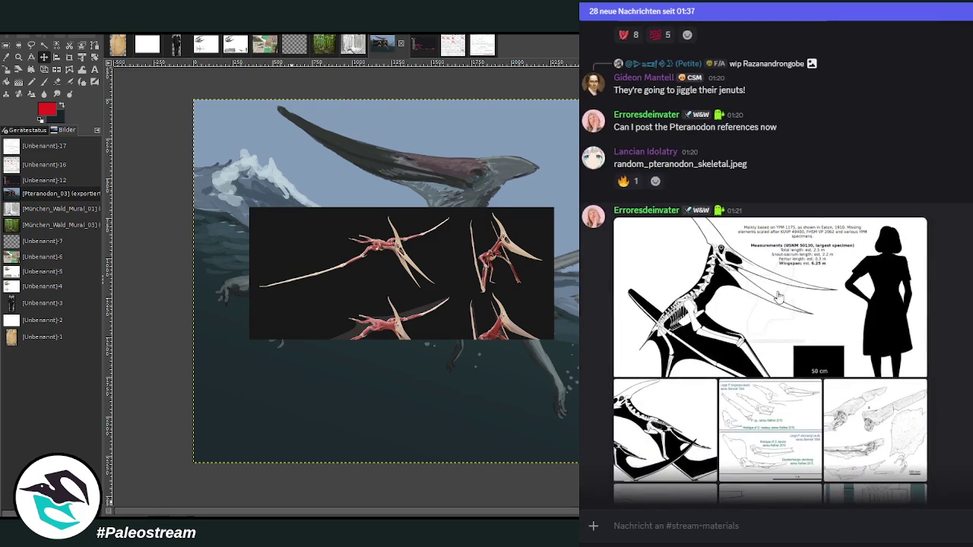
Copy the Pteranodon longiceps skeletal chart from Discord and paste it into the painting
click(775, 290)
right_click(810, 278)
click(832, 290)
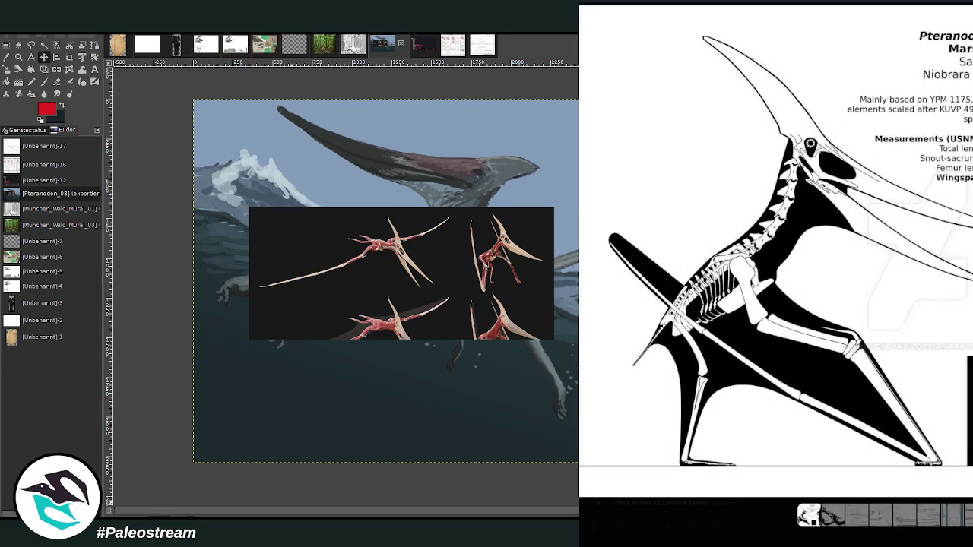
key(Escape)
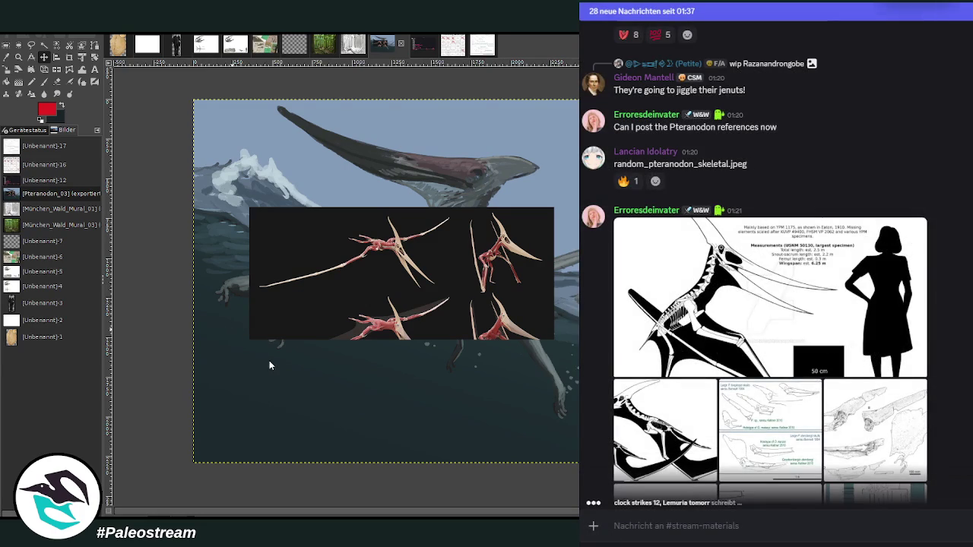
key(ctrl+v)
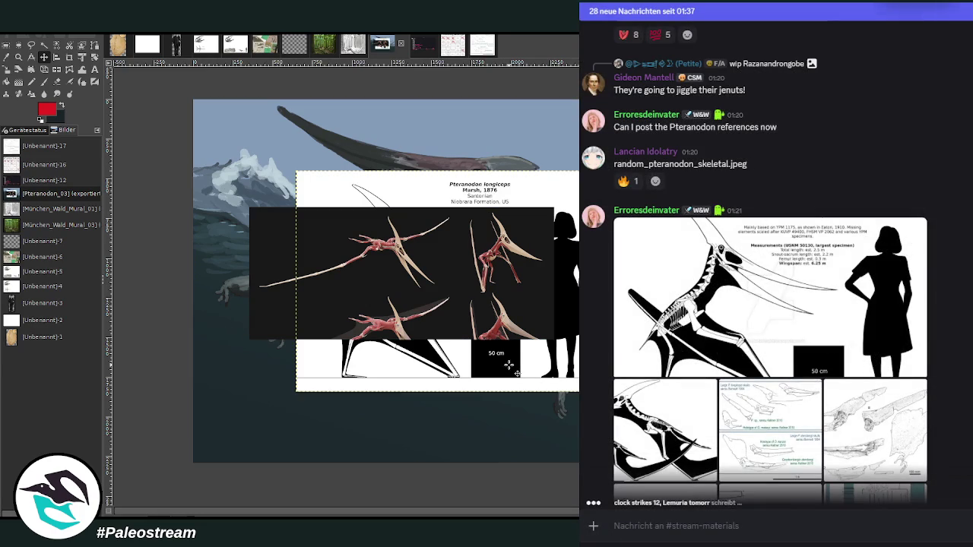
Shift the pasted skeletal chart slightly left and zoom in on the skeleton
click(57, 81)
drag(373, 250, 319, 250)
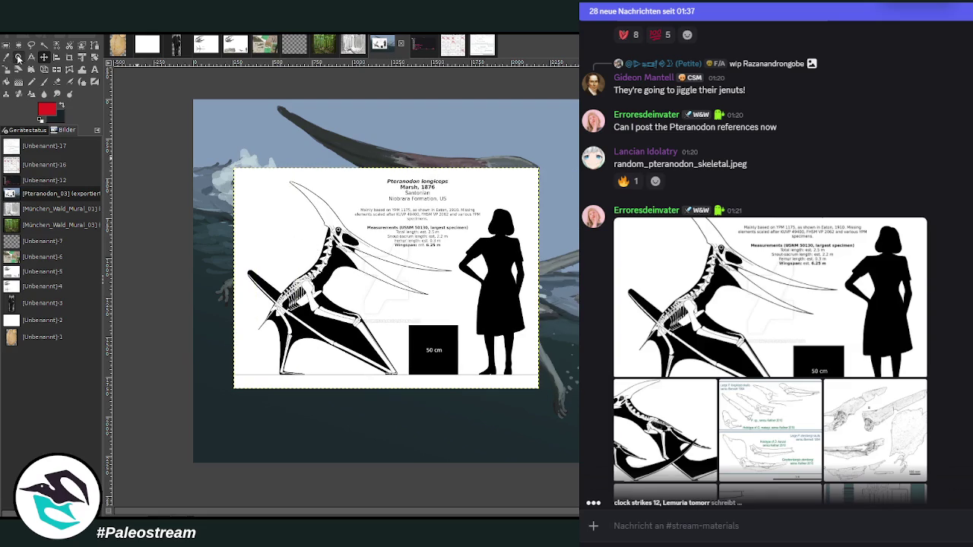
click(18, 57)
drag(228, 180, 512, 389)
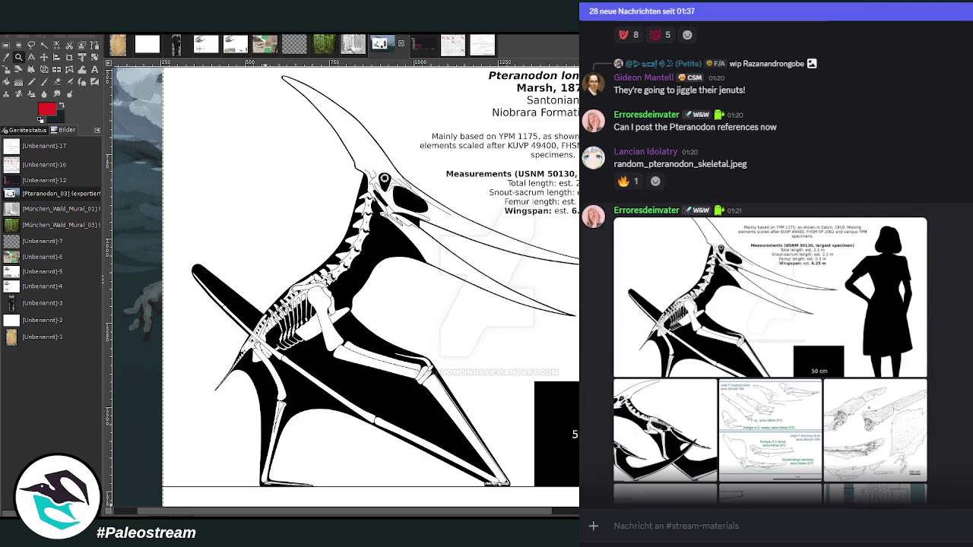
Scroll the chat down past the skeletal references to the 'Something something bigger fish' post
scroll(770, 262, down, 5)
scroll(770, 261, down, 5)
scroll(770, 261, down, 5)
scroll(770, 262, down, 5)
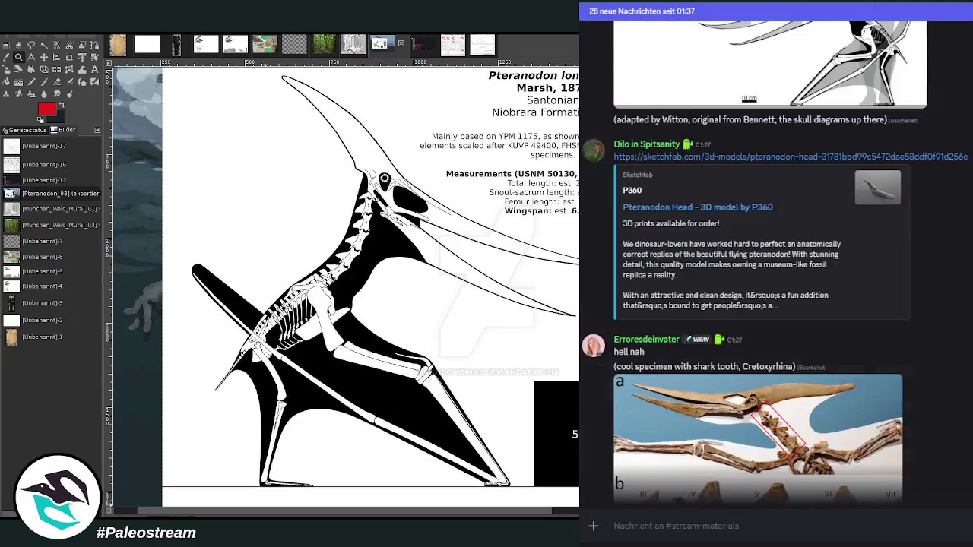
scroll(770, 261, down, 5)
scroll(770, 262, down, 5)
scroll(771, 261, down, 5)
scroll(770, 261, down, 5)
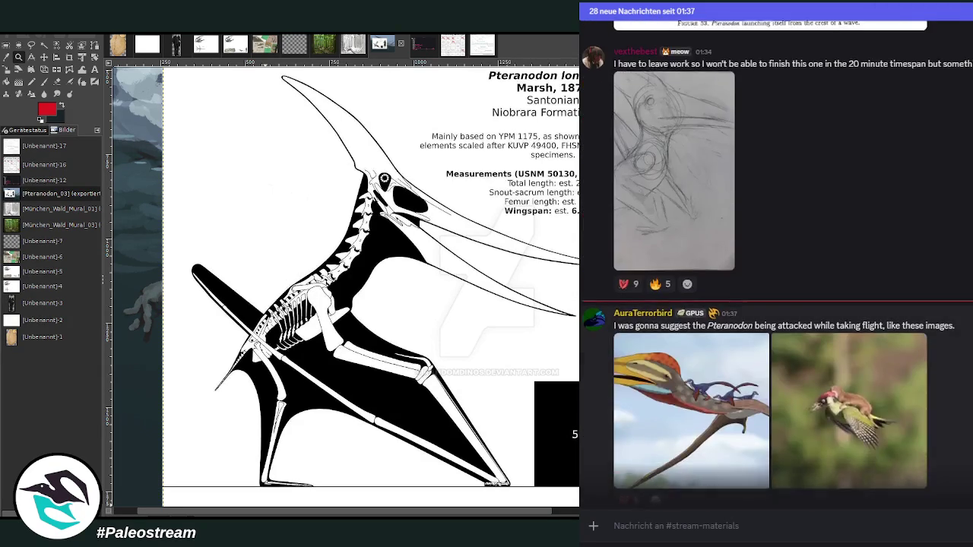
scroll(770, 262, down, 5)
scroll(770, 261, down, 5)
scroll(770, 262, down, 3)
scroll(770, 261, down, 5)
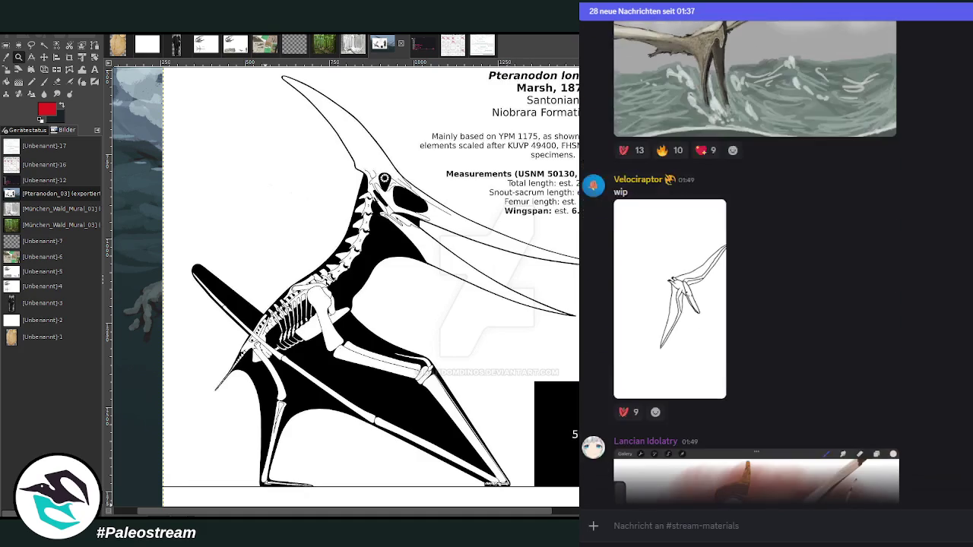
scroll(770, 262, down, 3)
scroll(770, 261, down, 2)
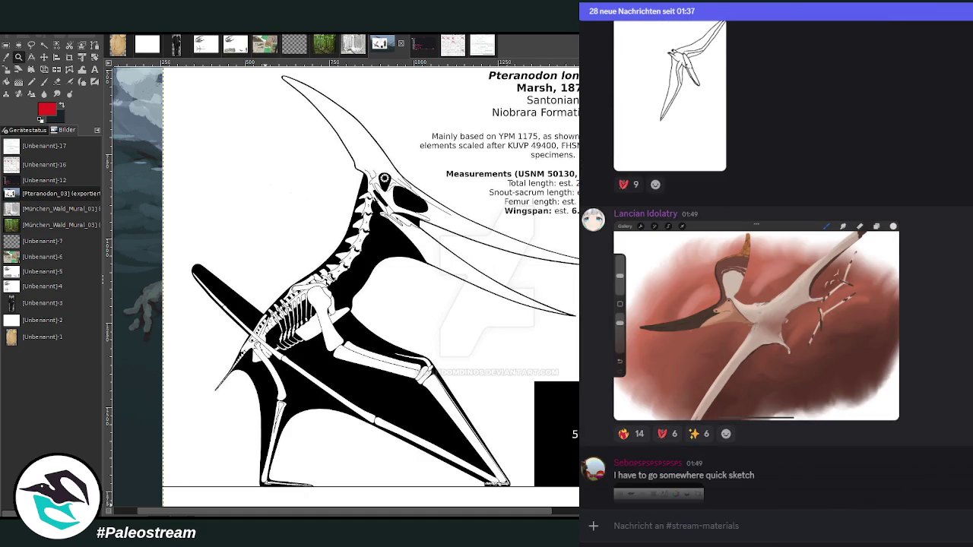
scroll(776, 266, down, 5)
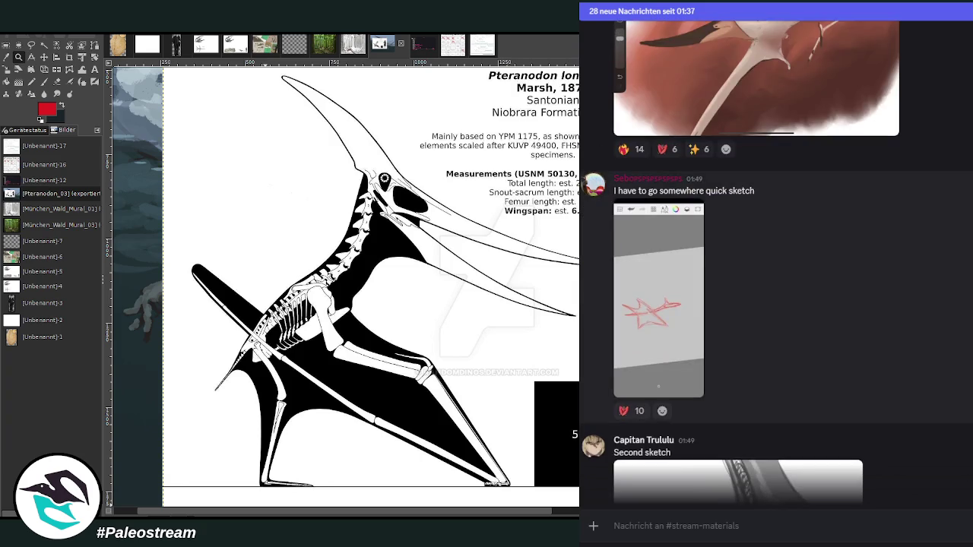
scroll(776, 266, down, 3)
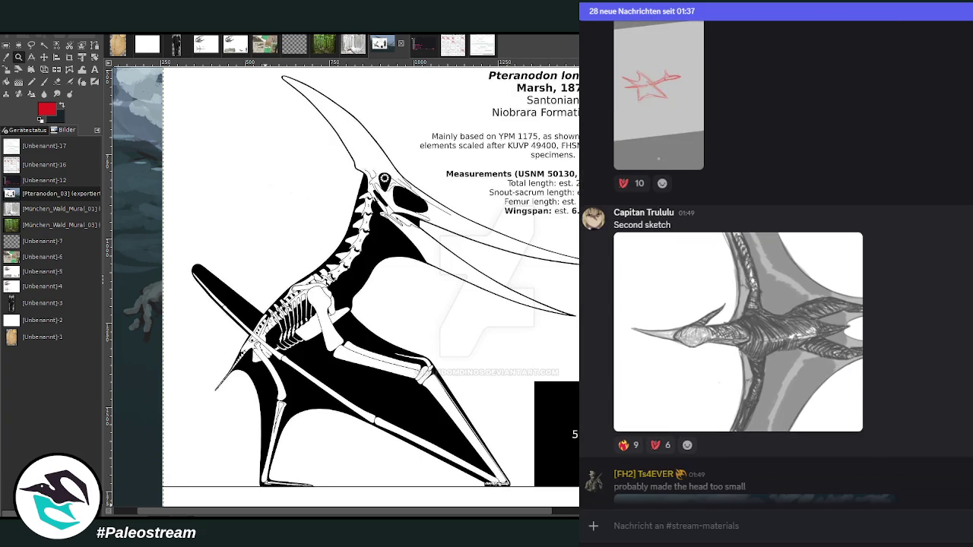
scroll(776, 266, down, 1)
scroll(775, 266, down, 2)
scroll(776, 266, down, 2)
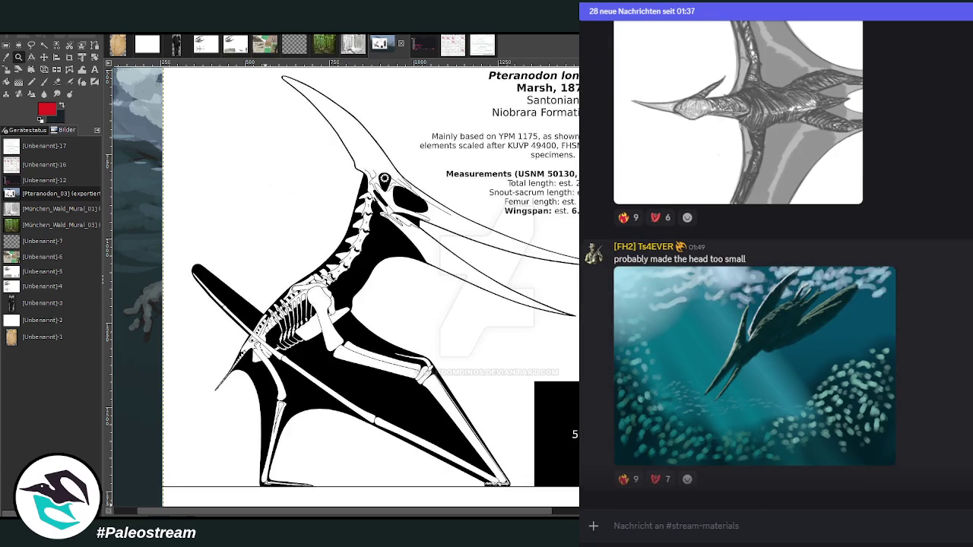
scroll(776, 266, up, 1)
scroll(775, 266, up, 2)
scroll(776, 266, down, 3)
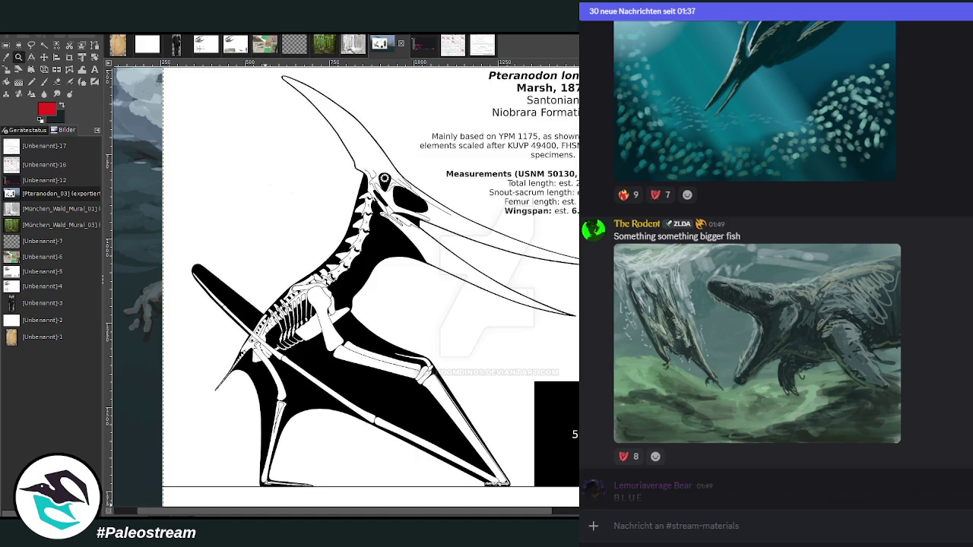
View the 'bigger fish' painting full size, then read down to the teal-background pterosaur sketch
click(824, 349)
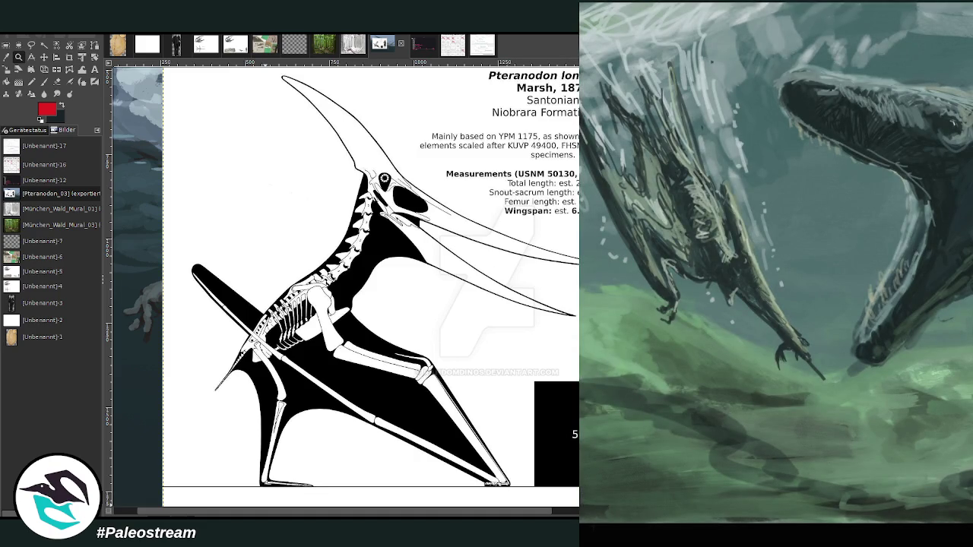
key(Escape)
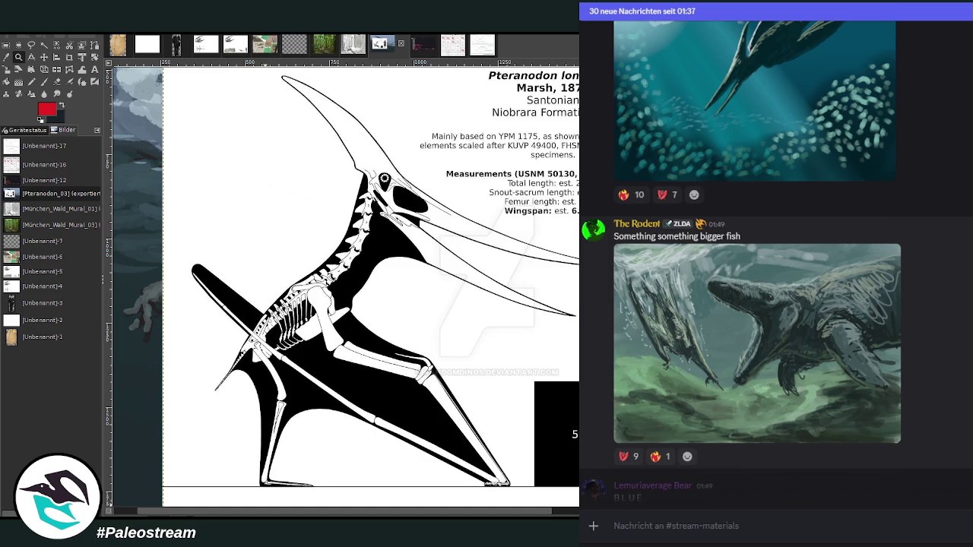
scroll(775, 259, down, 3)
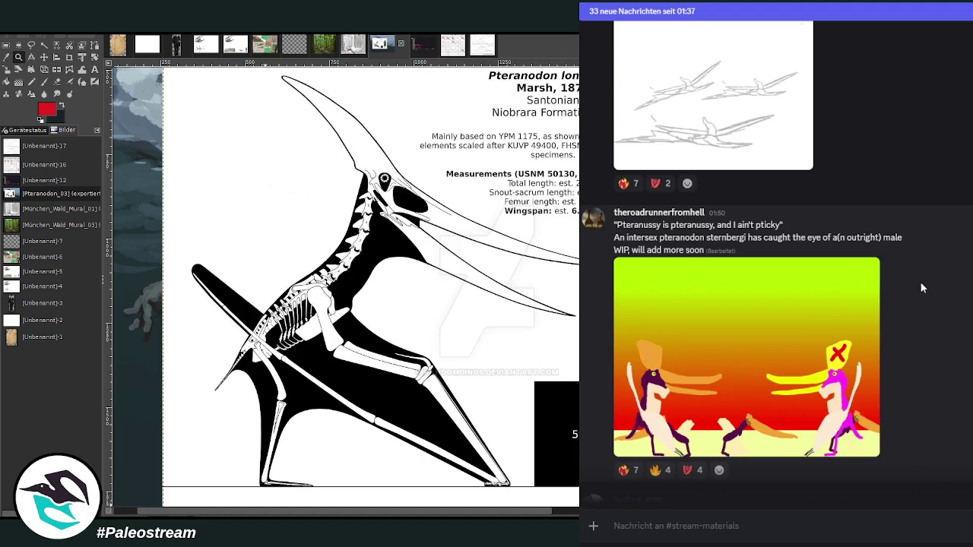
scroll(939, 289, down, 2)
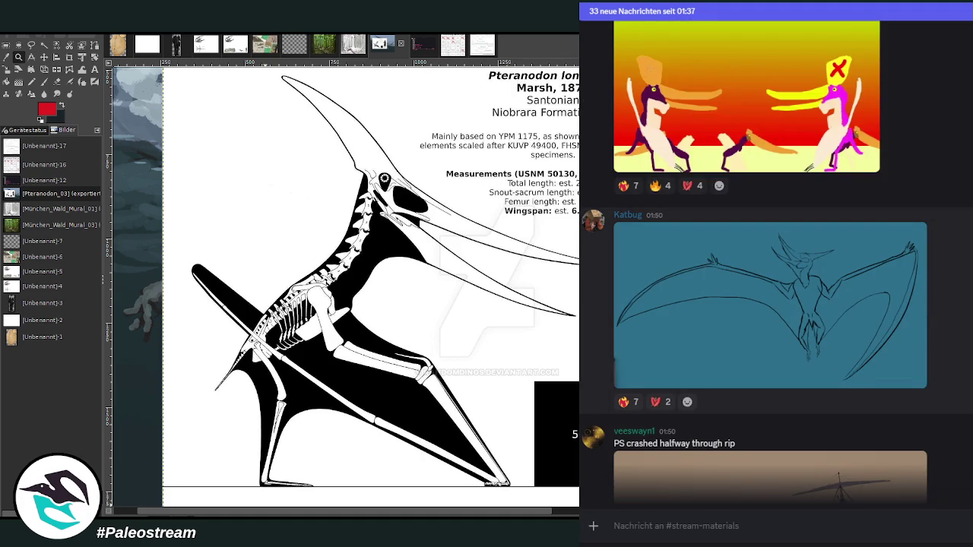
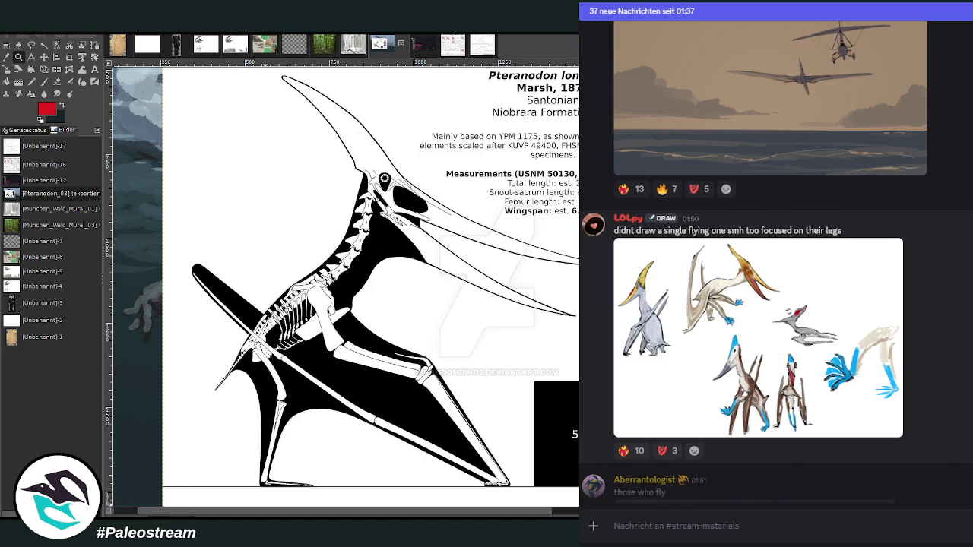
Scroll #stream-materials down to the pencil sketch of a baby Cretoxyrhina biting a pterosaur's foot
scroll(745, 378, down, 3)
scroll(745, 378, up, 3)
scroll(945, 326, down, 4)
scroll(945, 326, down, 1)
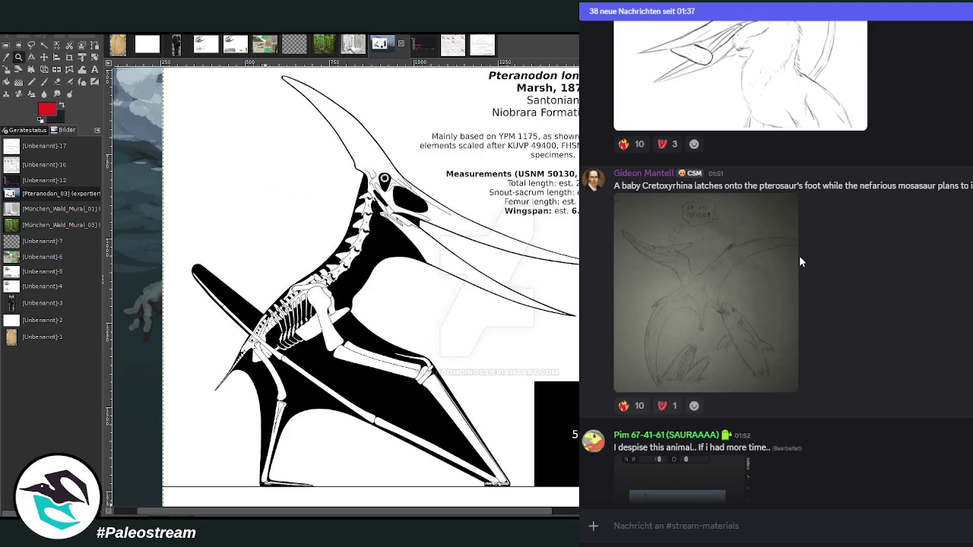
View the pencil pterosaur-and-shark drawing and the yellow-crested pterosaur drawing full-size
click(751, 259)
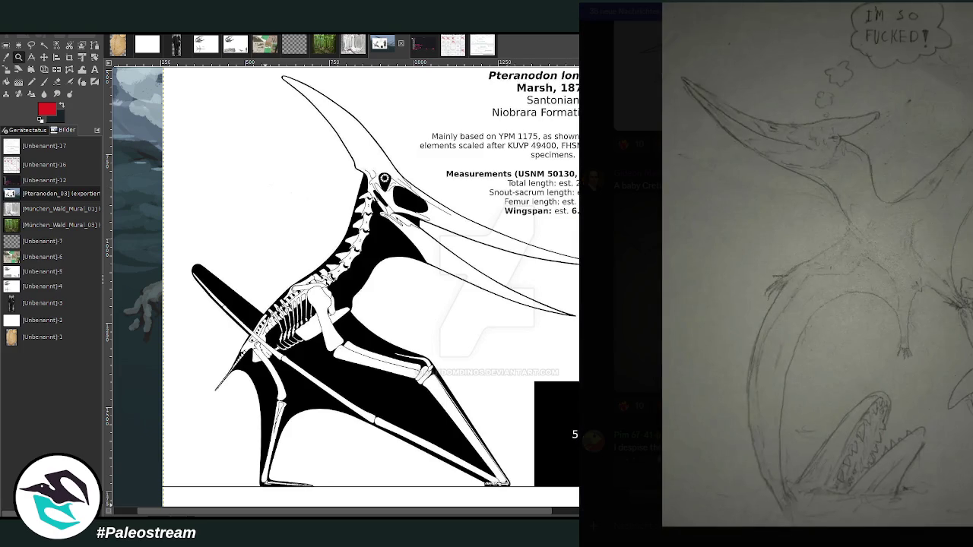
key(Escape)
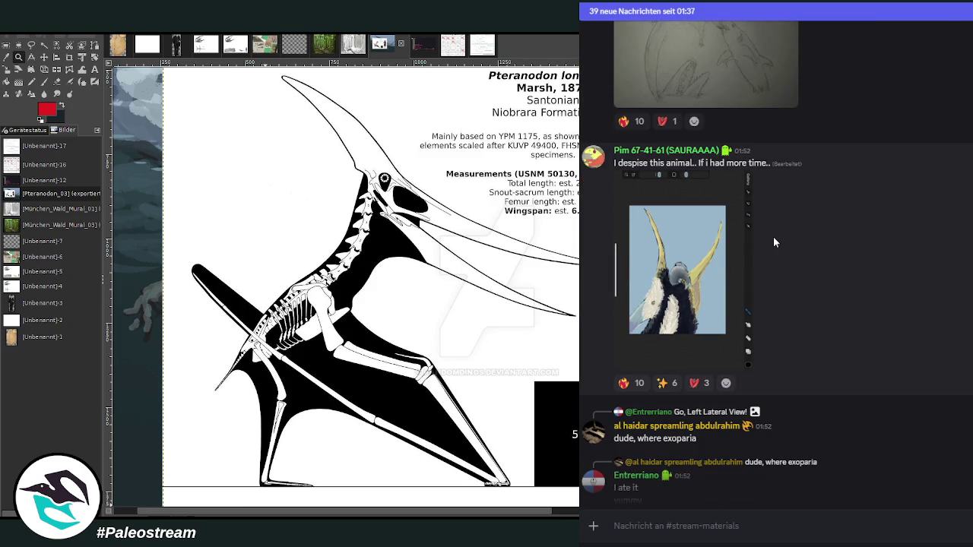
click(661, 259)
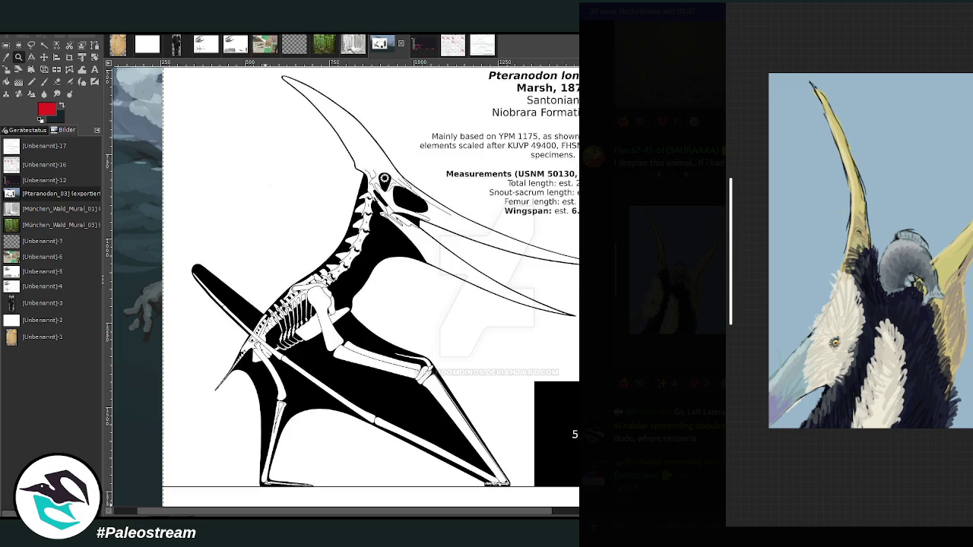
key(Escape)
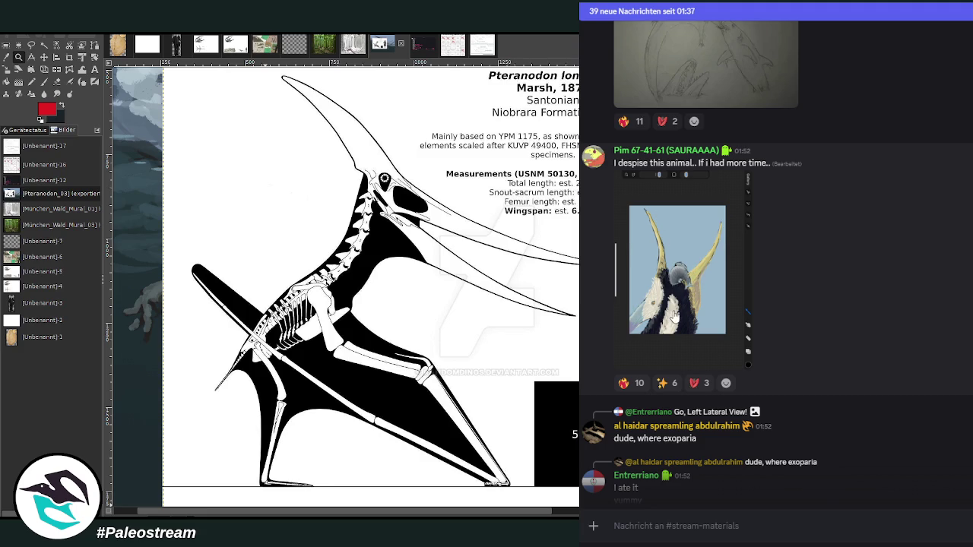
click(672, 289)
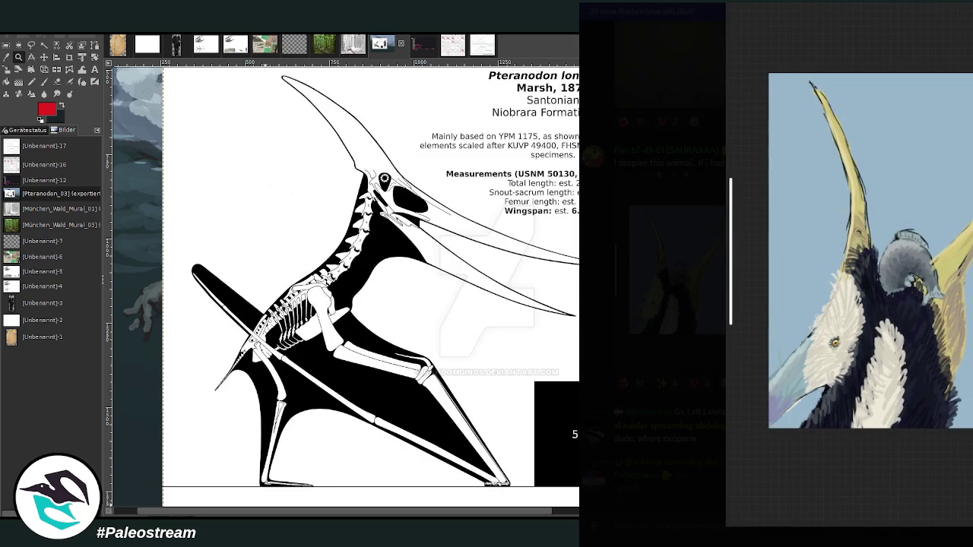
key(Escape)
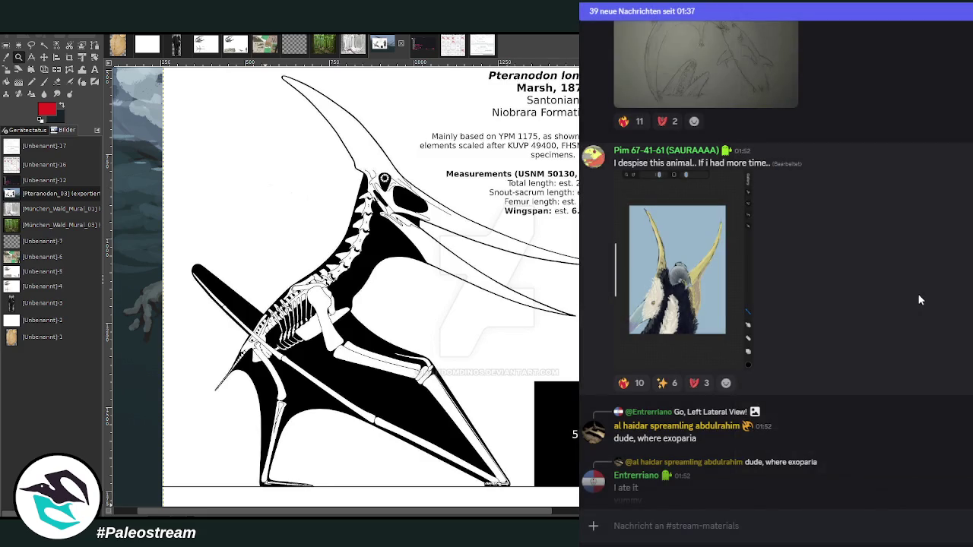
Scroll to the painting of a pterosaur in water and view it full-size
scroll(918, 294, down, 2)
scroll(921, 290, down, 3)
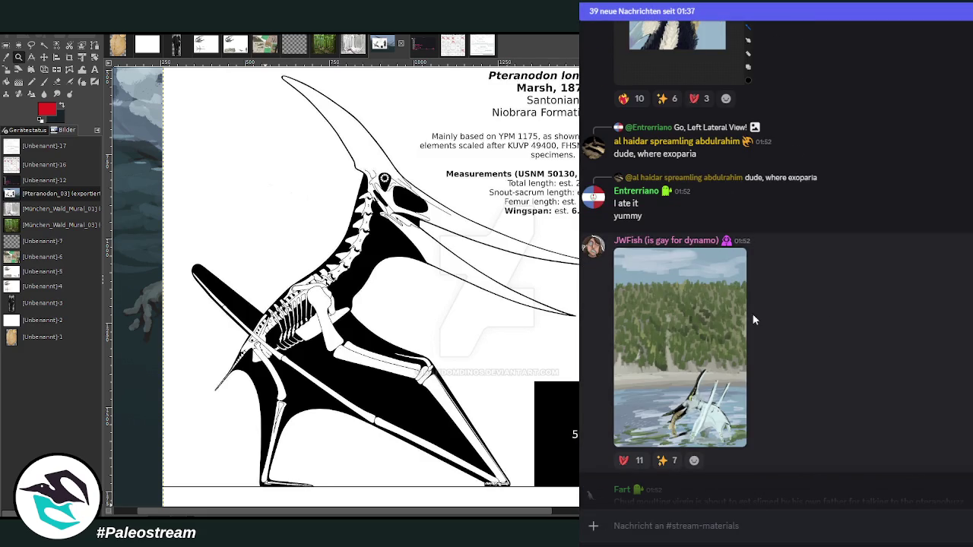
click(712, 313)
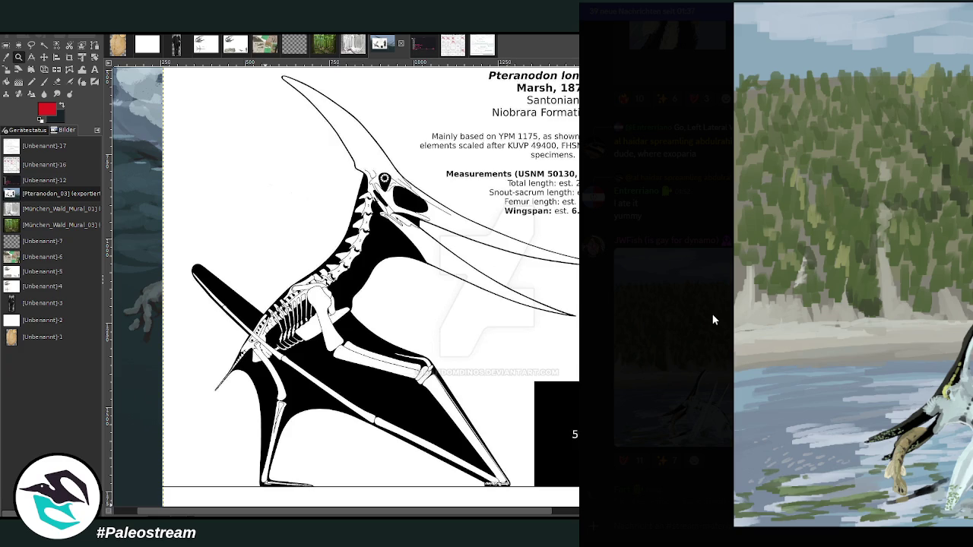
key(Escape)
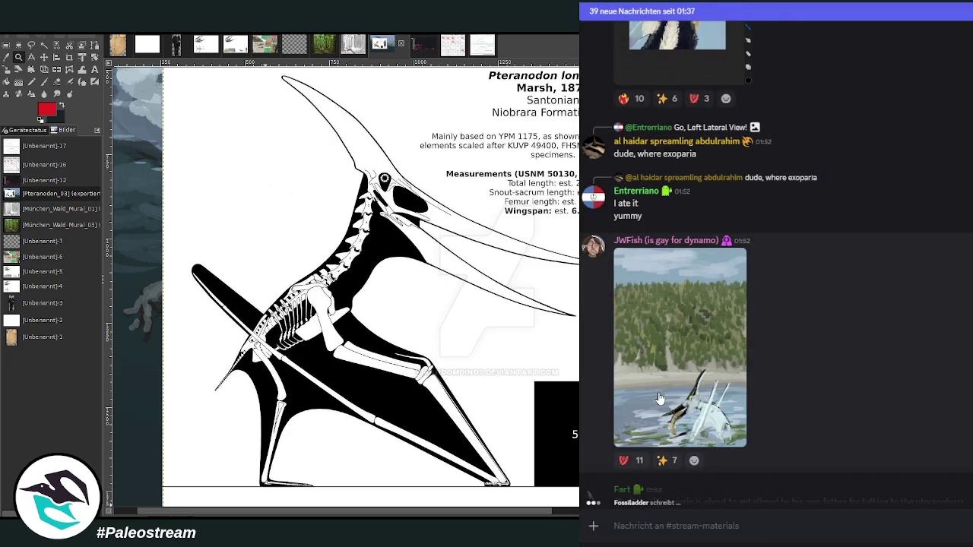
click(666, 398)
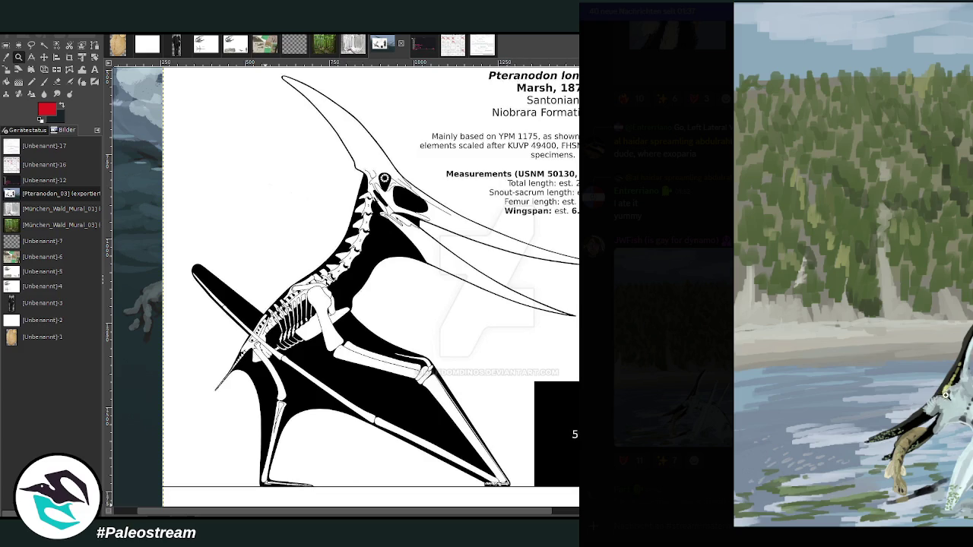
key(Escape)
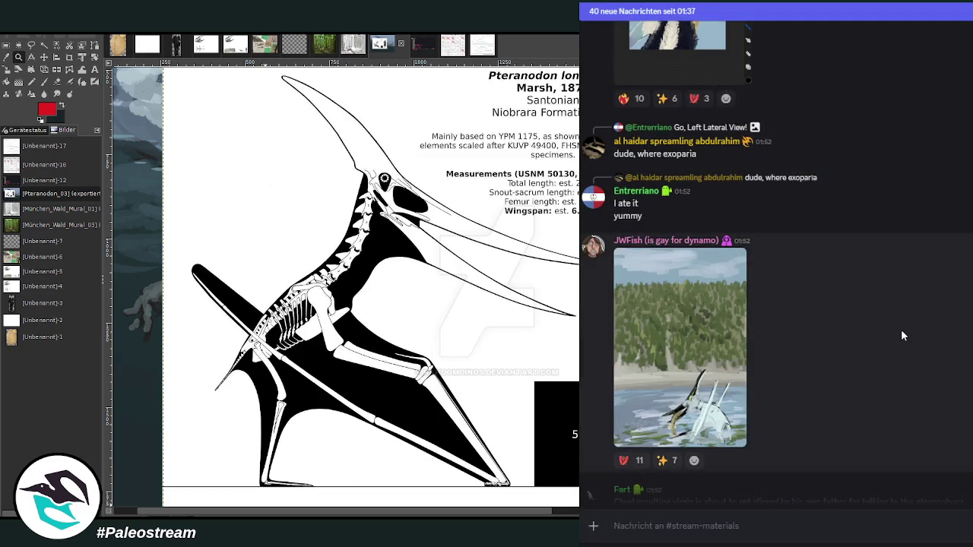
Scroll further and view the white pterosaur-on-a-rock painting enlarged
scroll(901, 329, down, 5)
scroll(901, 329, down, 3)
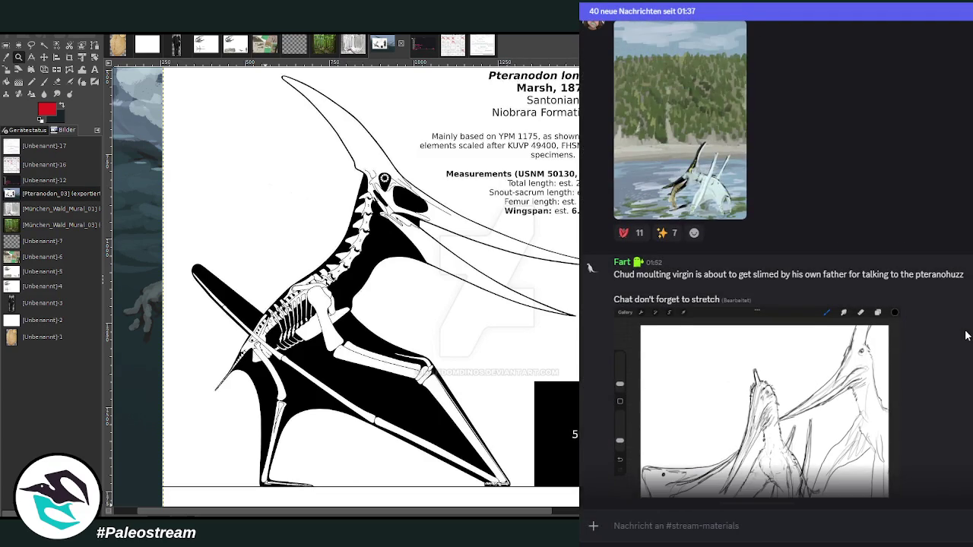
scroll(967, 335, down, 2)
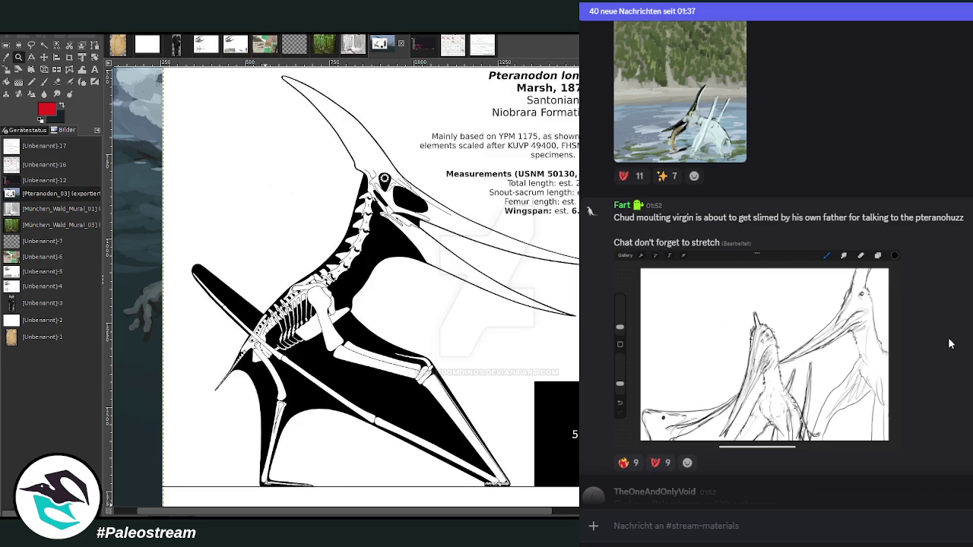
scroll(949, 344, down, 2)
scroll(948, 344, down, 3)
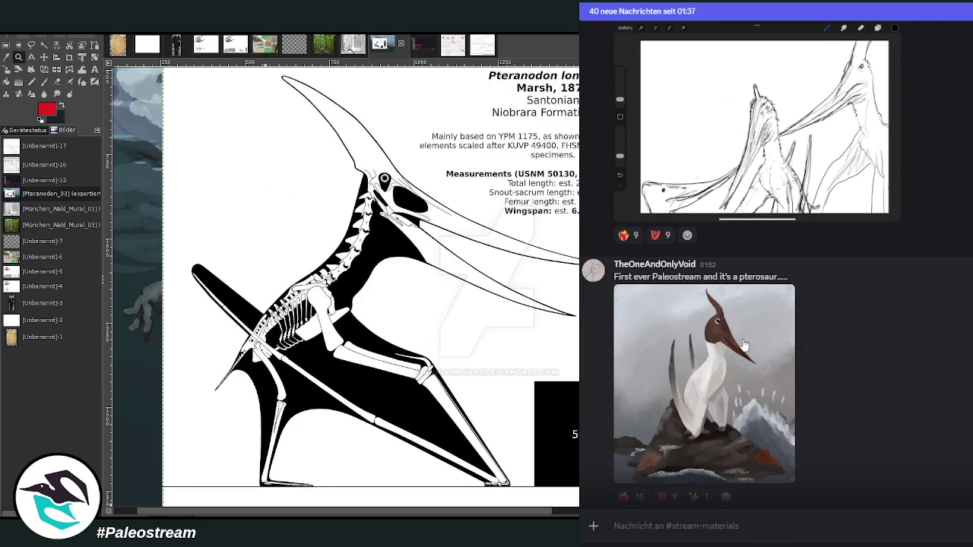
click(744, 346)
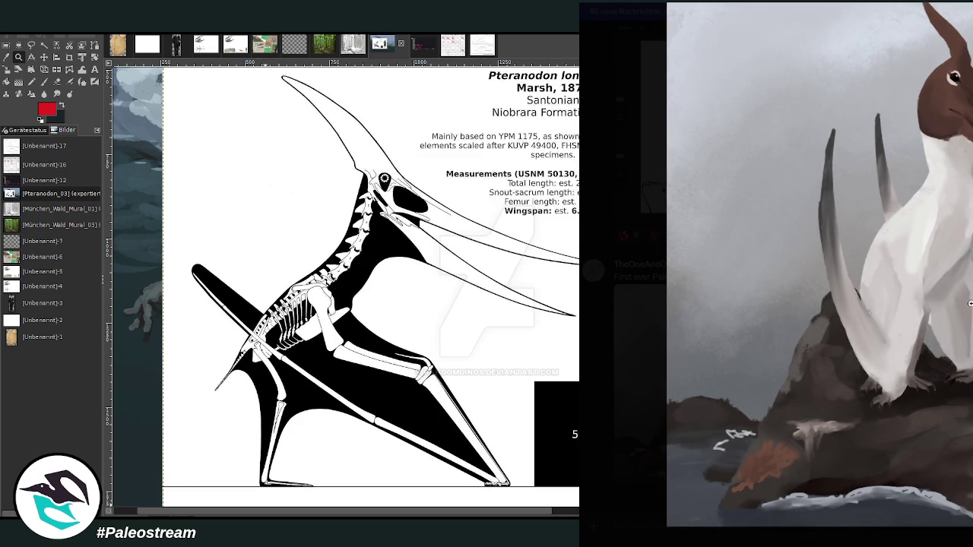
key(Escape)
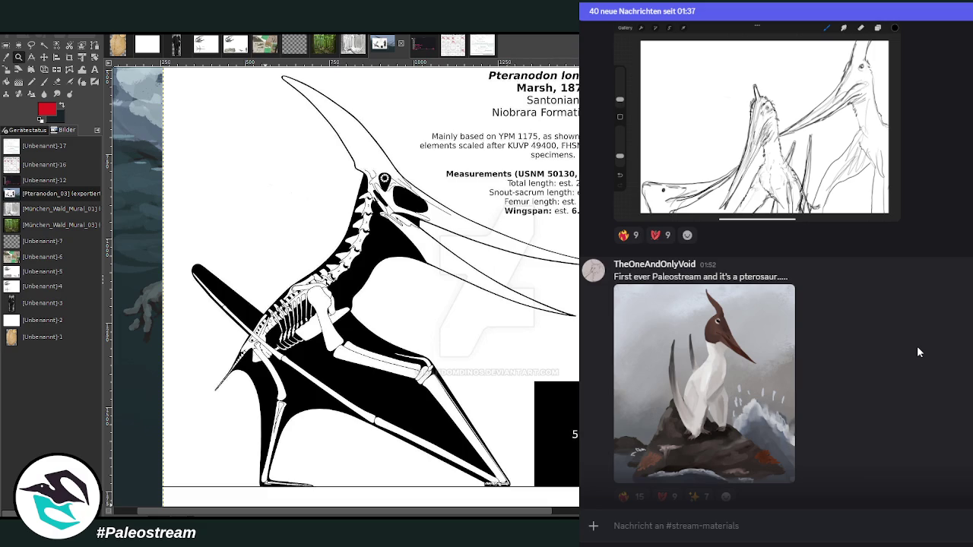
Enlarge the red-beaked pterosaur on blue, then the WIP seaside pterosaur painting
scroll(919, 348, down, 3)
scroll(918, 349, down, 2)
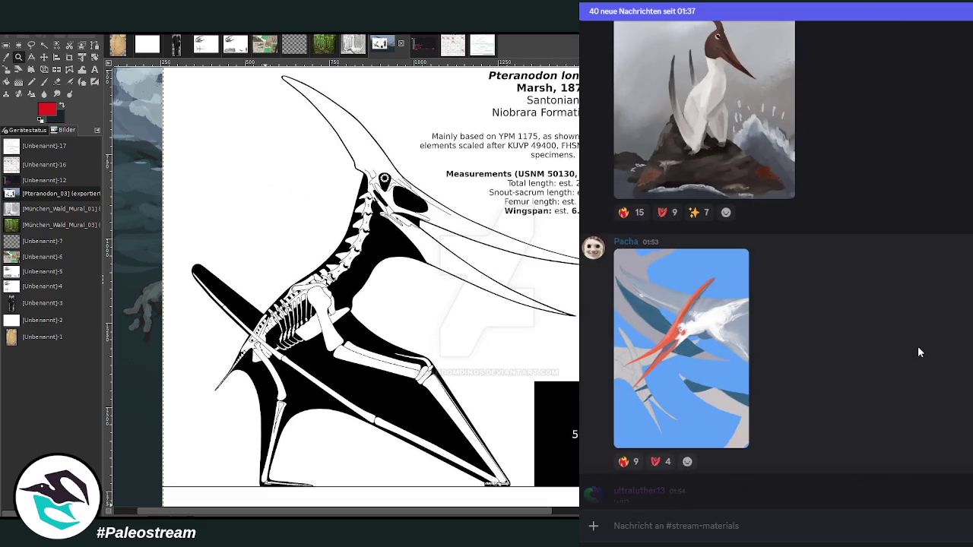
click(683, 347)
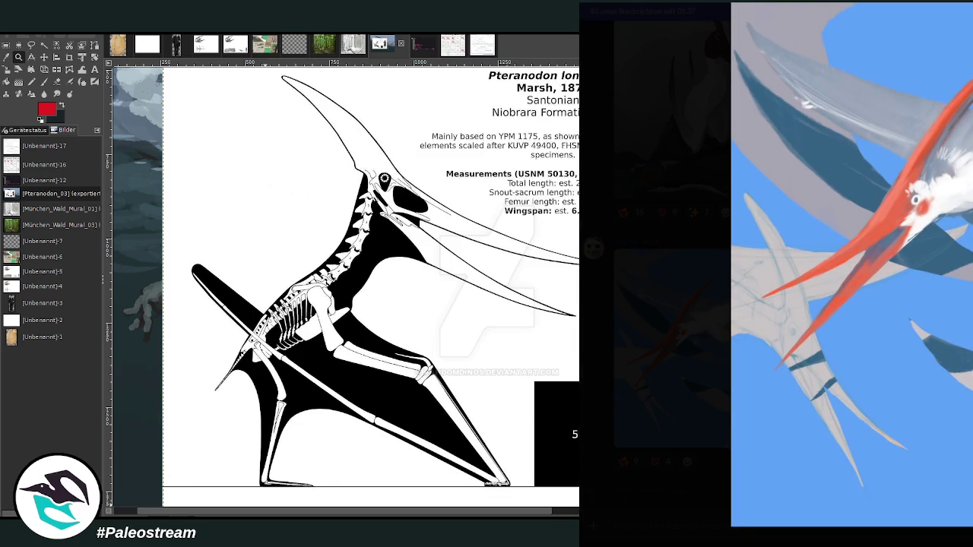
key(Escape)
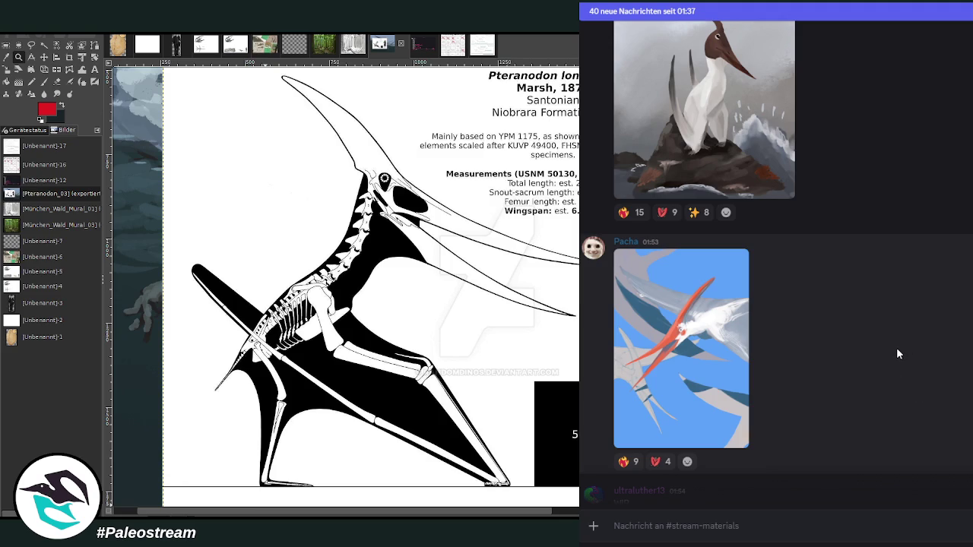
scroll(896, 353, down, 3)
scroll(897, 354, down, 2)
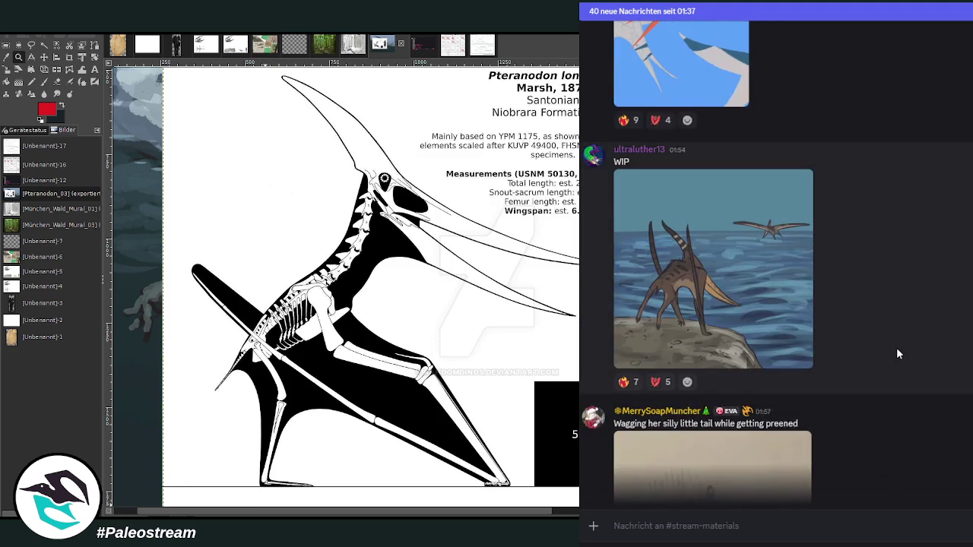
scroll(896, 353, up, 1)
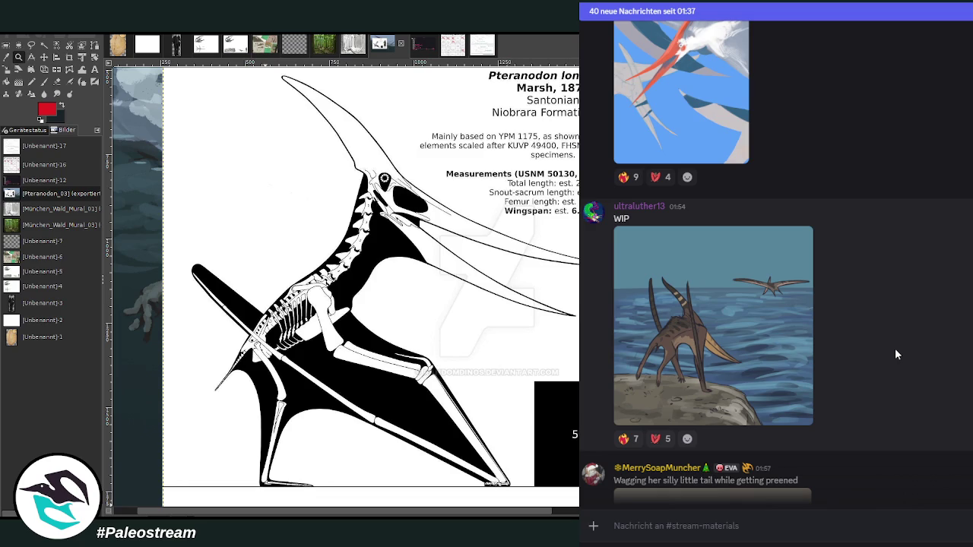
click(716, 342)
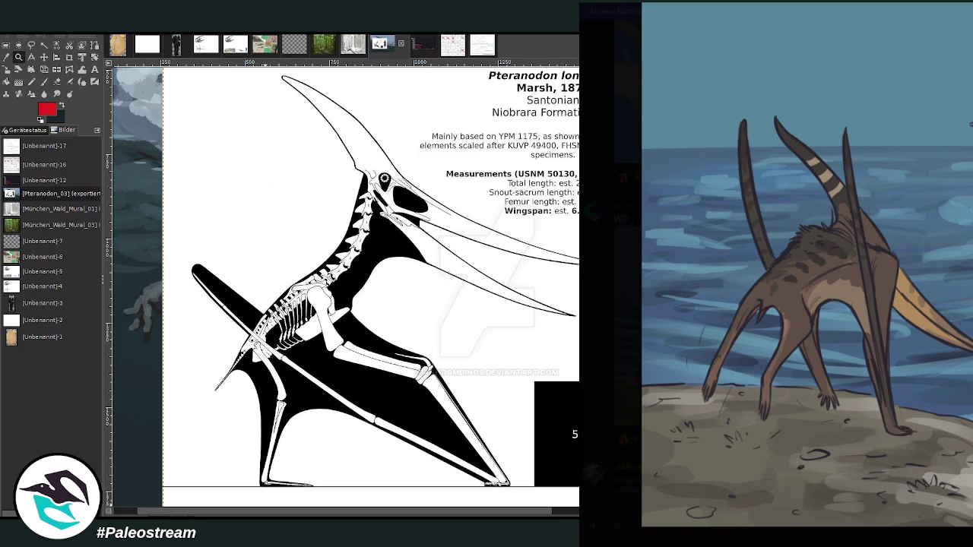
key(Escape)
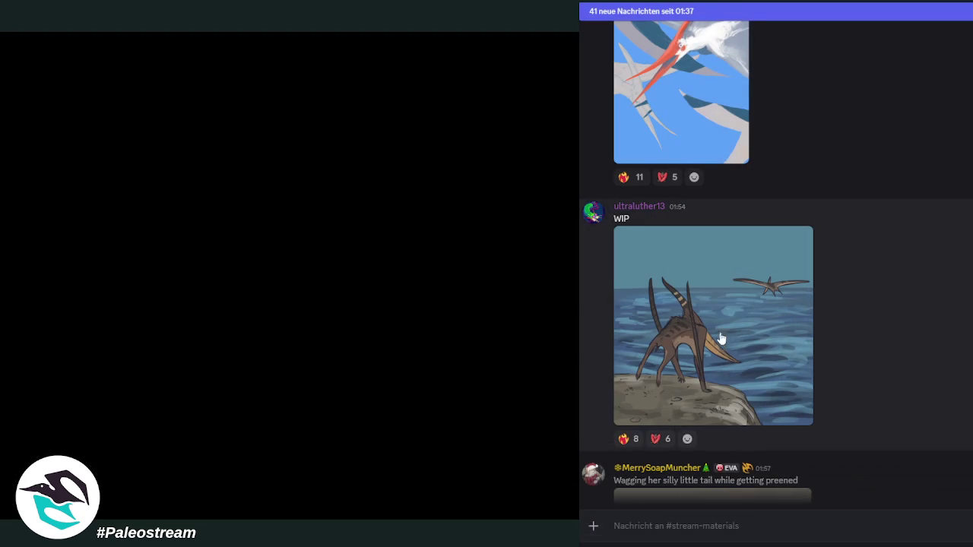
scroll(915, 369, down, 3)
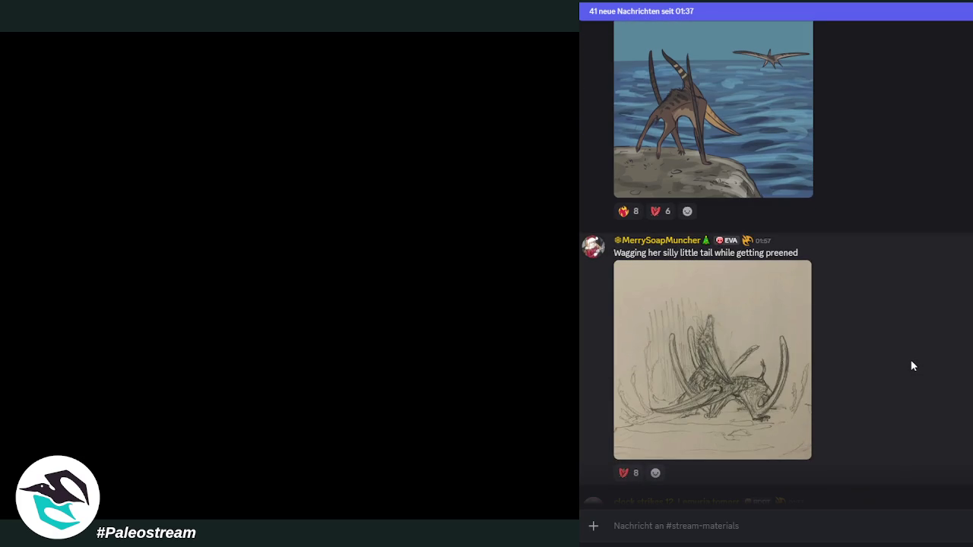
click(763, 357)
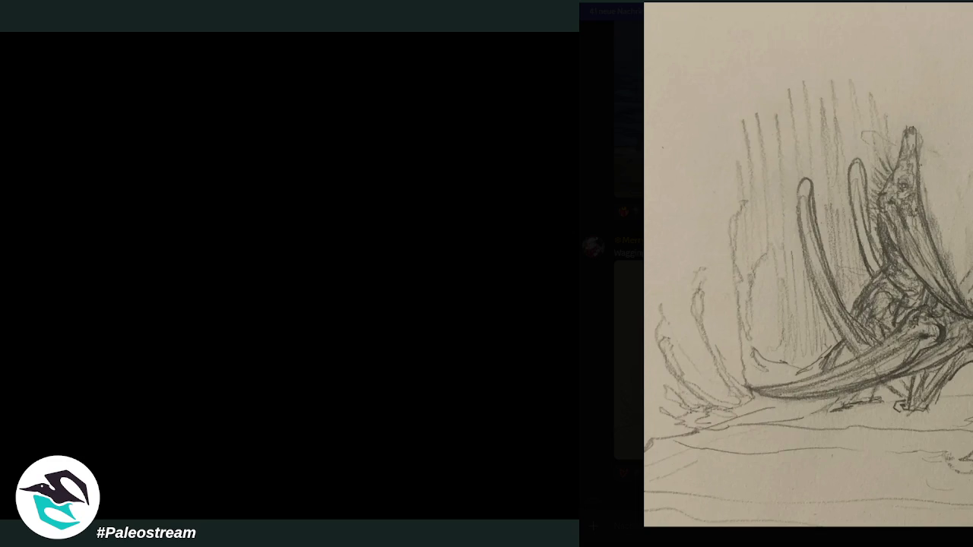
key(Escape)
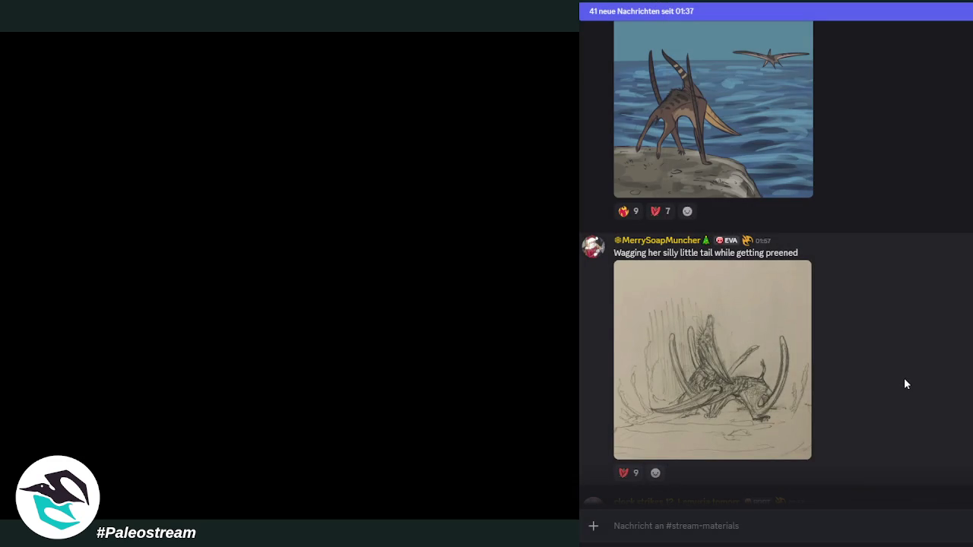
scroll(905, 384, down, 5)
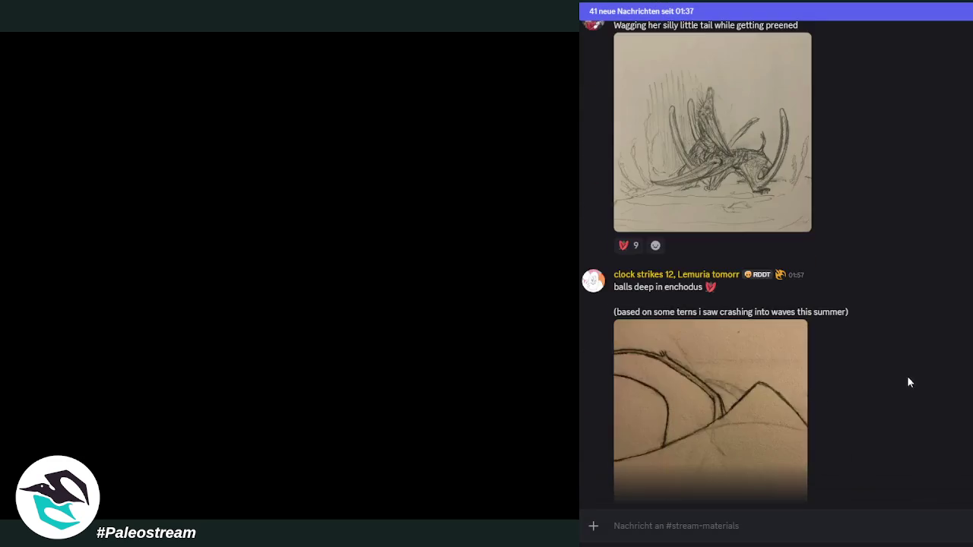
scroll(908, 384, down, 2)
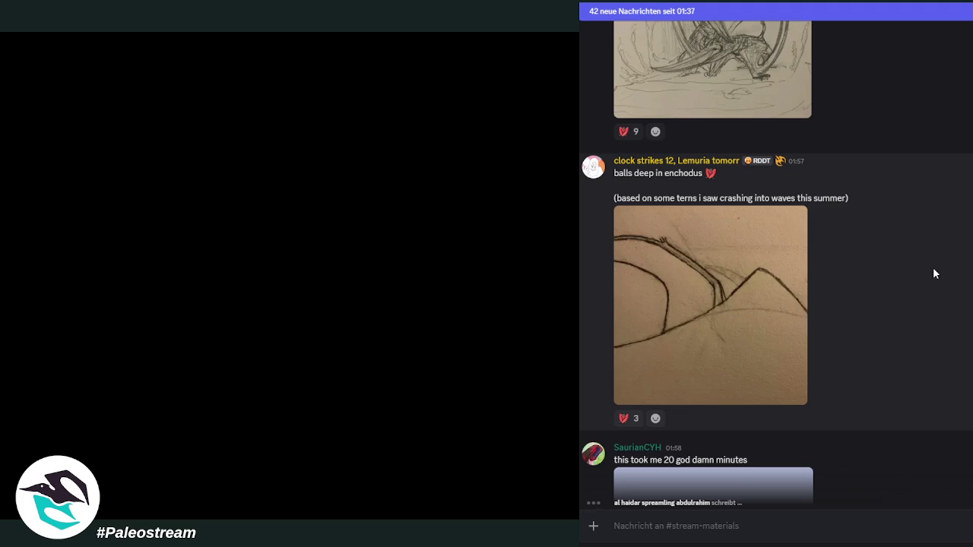
scroll(775, 266, down, 2)
scroll(776, 266, down, 2)
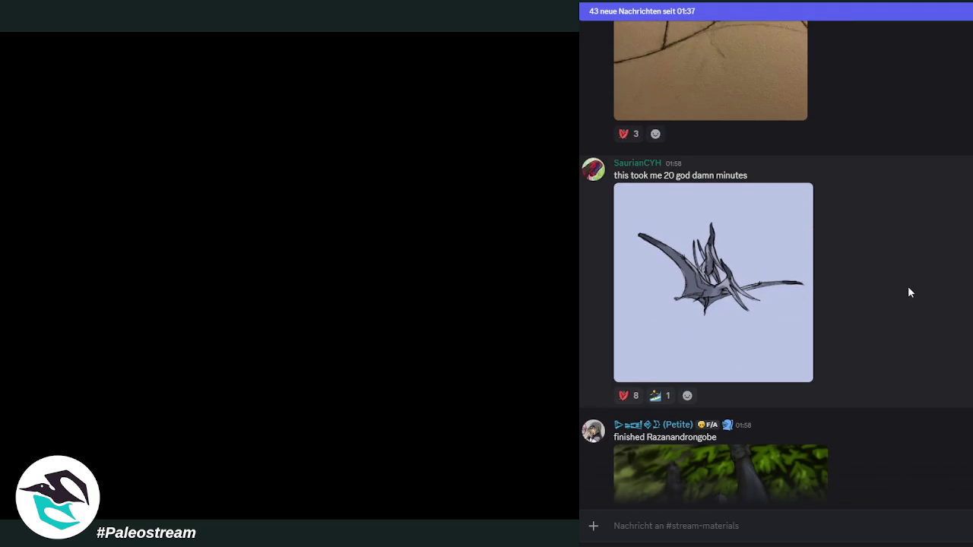
click(741, 304)
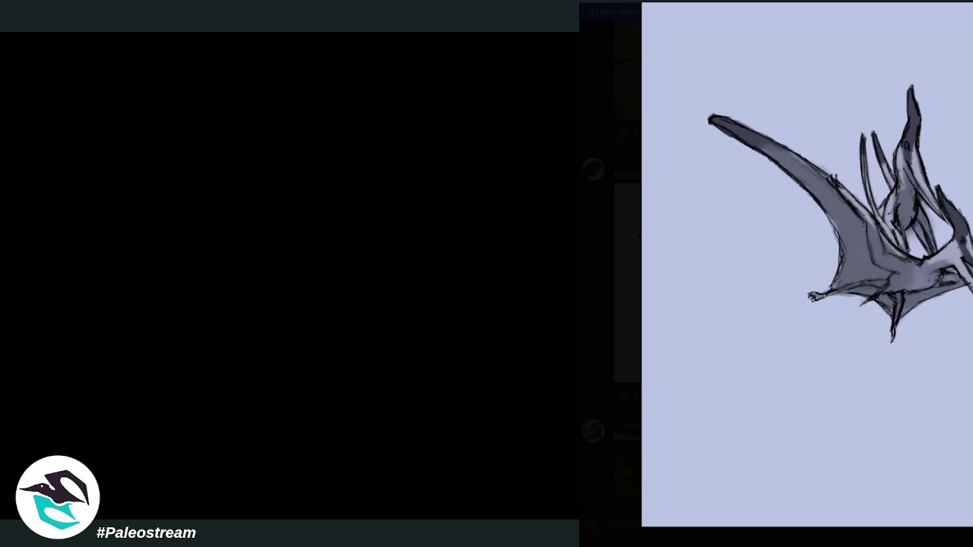
key(Escape)
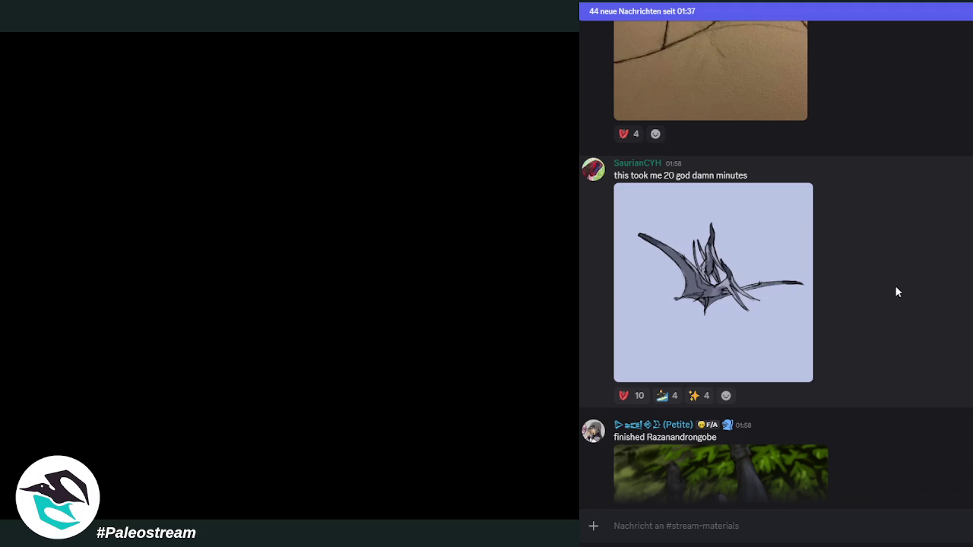
scroll(970, 304, down, 3)
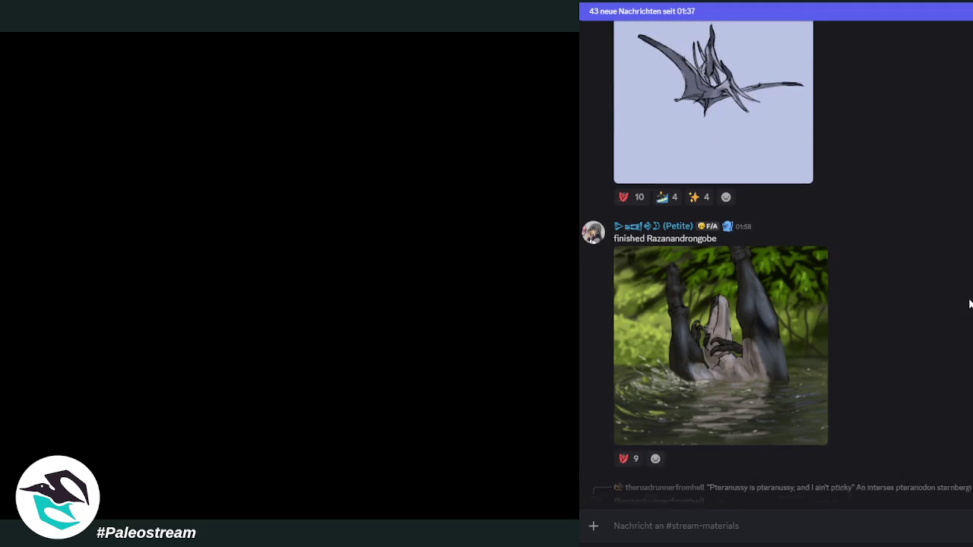
click(720, 345)
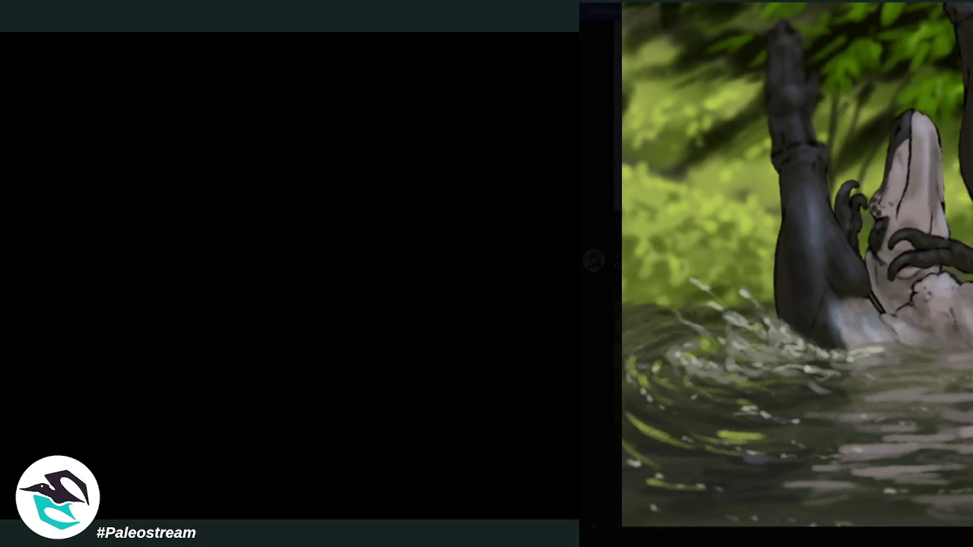
key(Escape)
scroll(950, 326, down, 2)
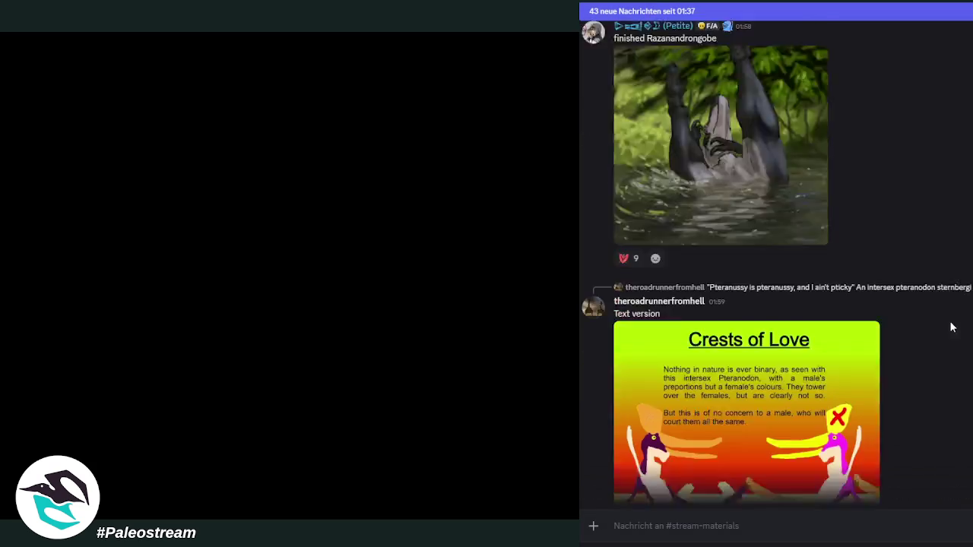
scroll(951, 326, down, 2)
scroll(954, 327, down, 3)
scroll(956, 327, down, 1)
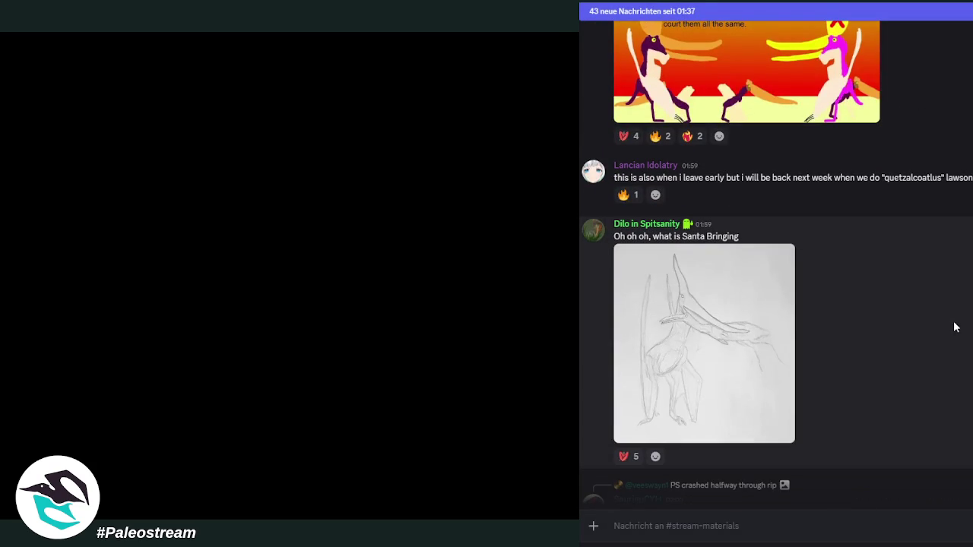
click(776, 328)
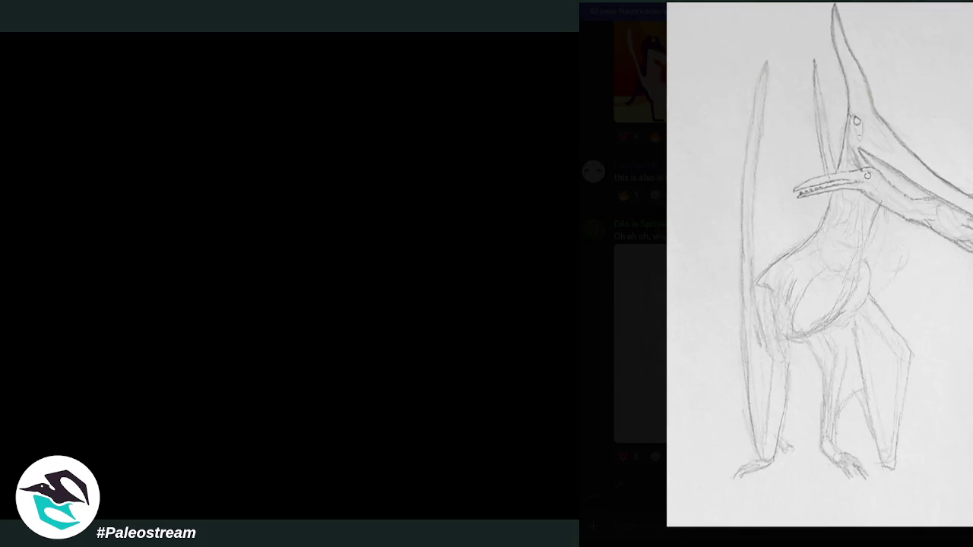
key(Escape)
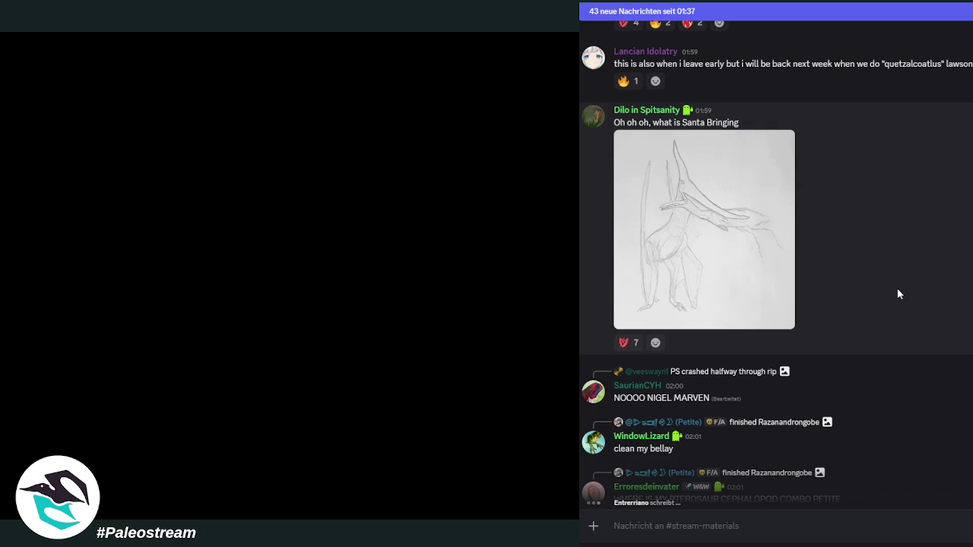
scroll(898, 294, up, 1)
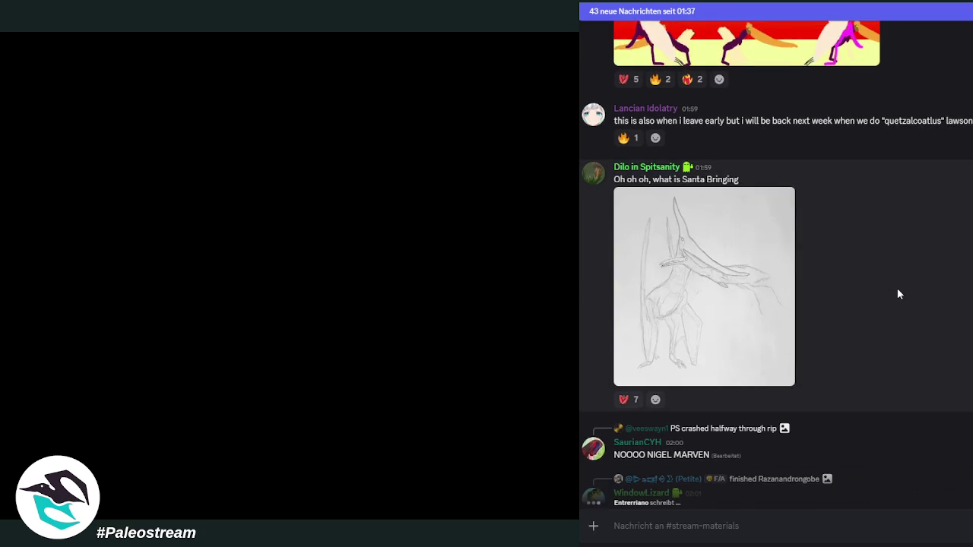
scroll(916, 281, down, 4)
scroll(915, 281, down, 3)
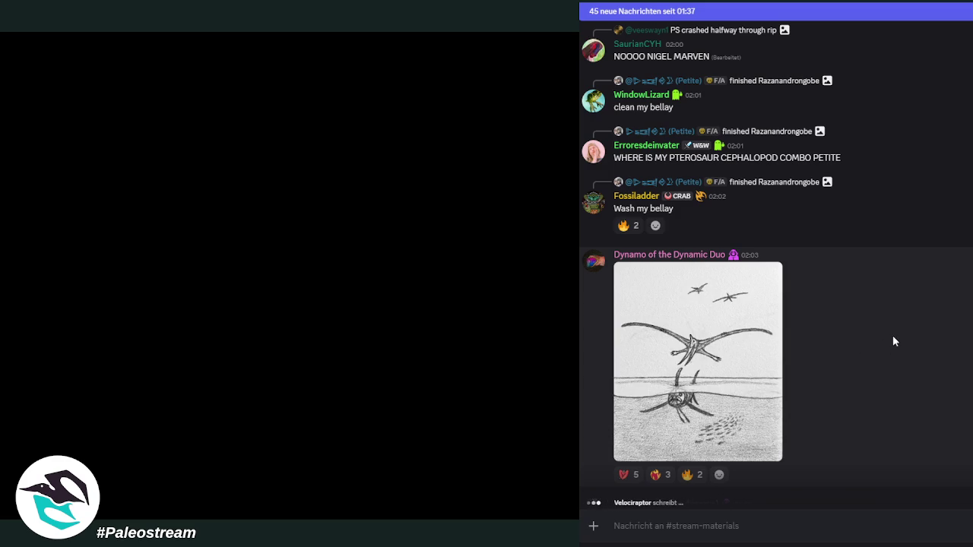
scroll(894, 340, down, 3)
scroll(894, 341, down, 2)
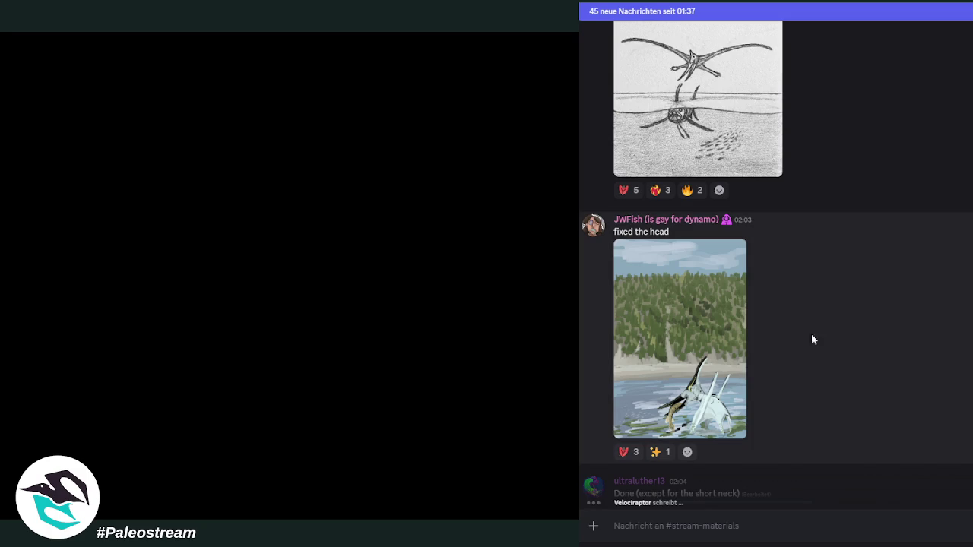
click(730, 338)
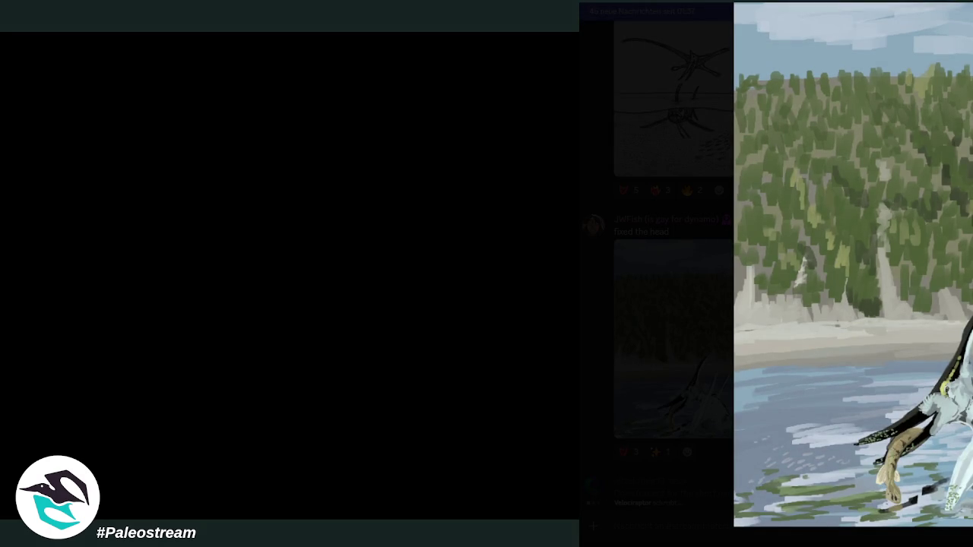
click(960, 297)
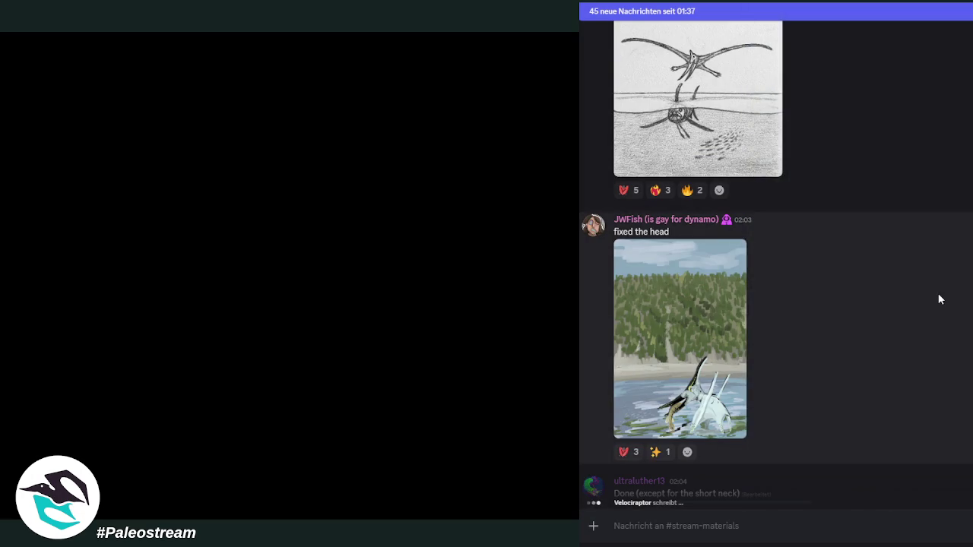
scroll(942, 300, down, 3)
scroll(939, 299, down, 2)
scroll(939, 300, up, 2)
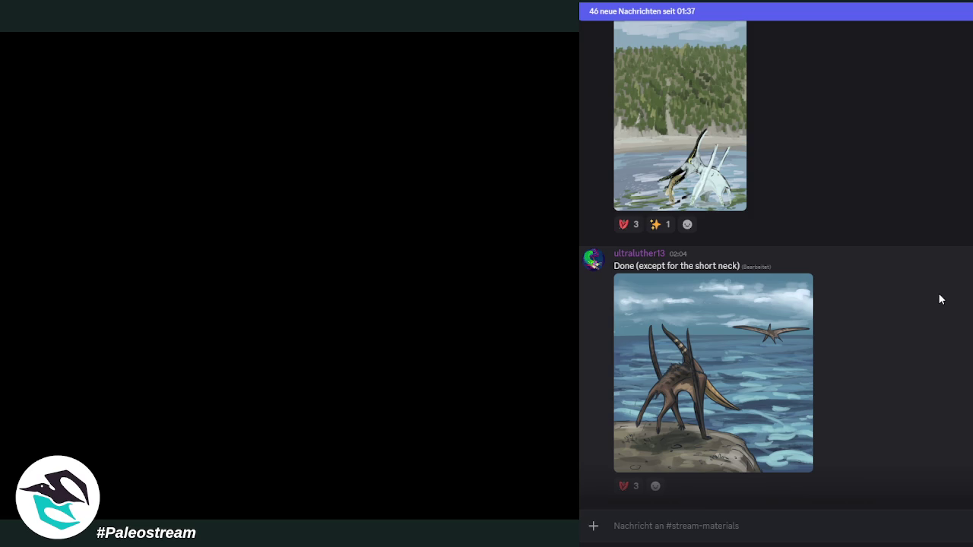
scroll(941, 299, down, 5)
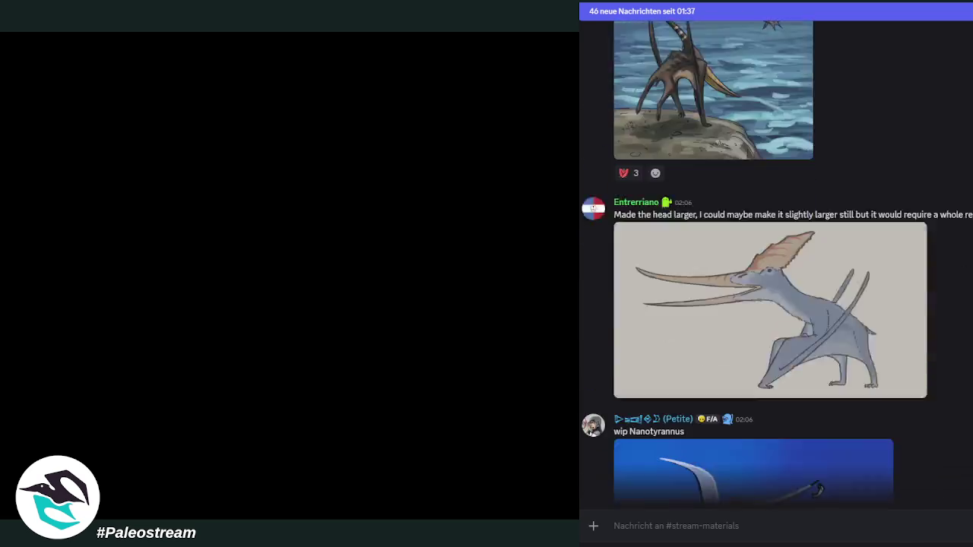
scroll(776, 262, up, 3)
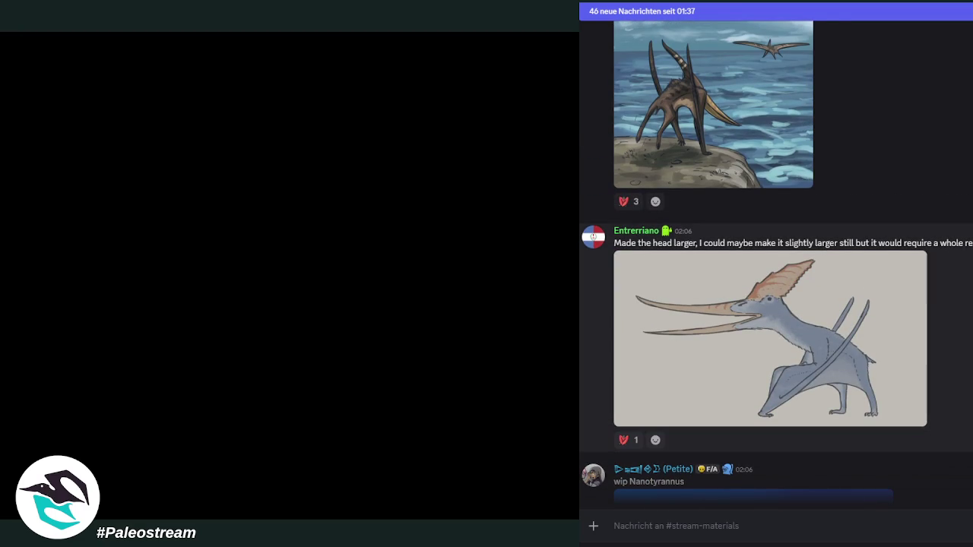
scroll(776, 261, down, 4)
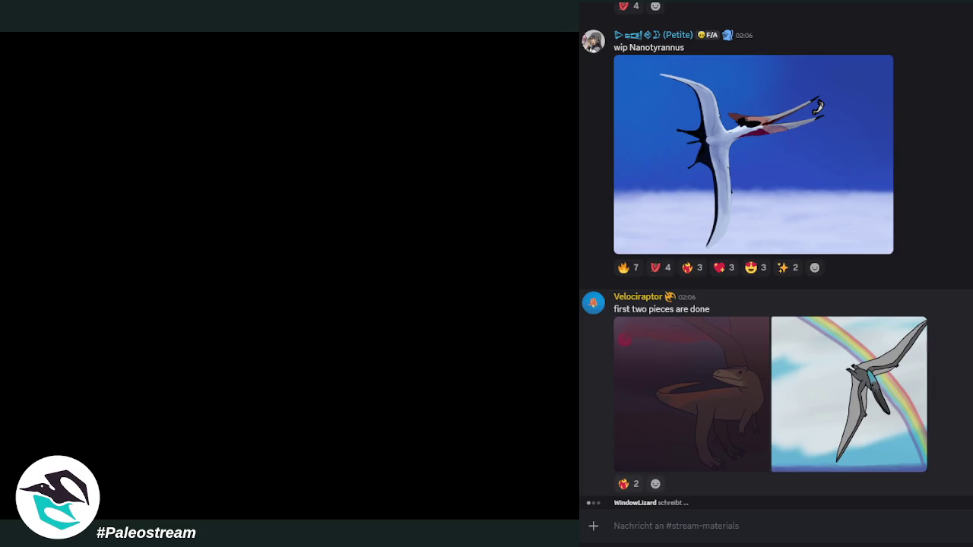
Scroll through the last shared artwork posts in the channel
scroll(636, 308, up, 3)
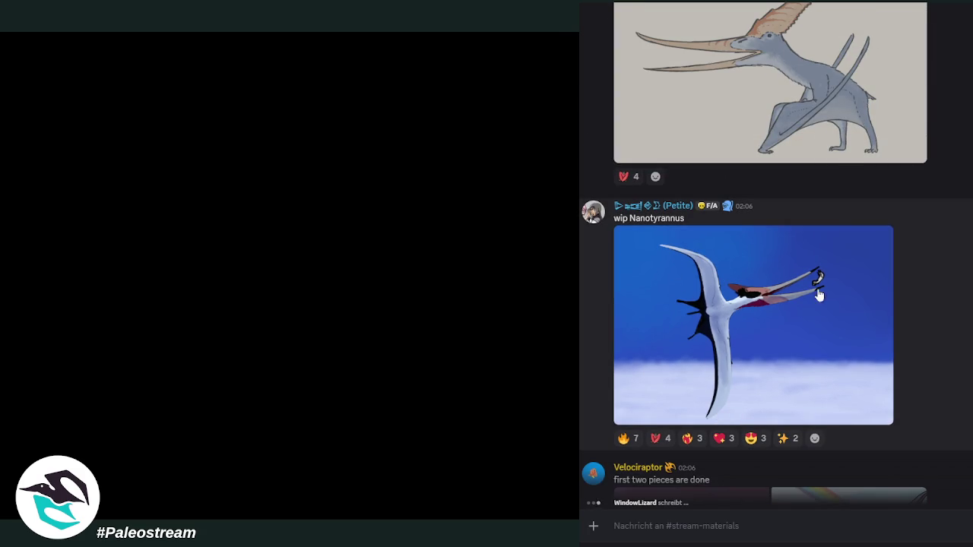
scroll(821, 296, down, 3)
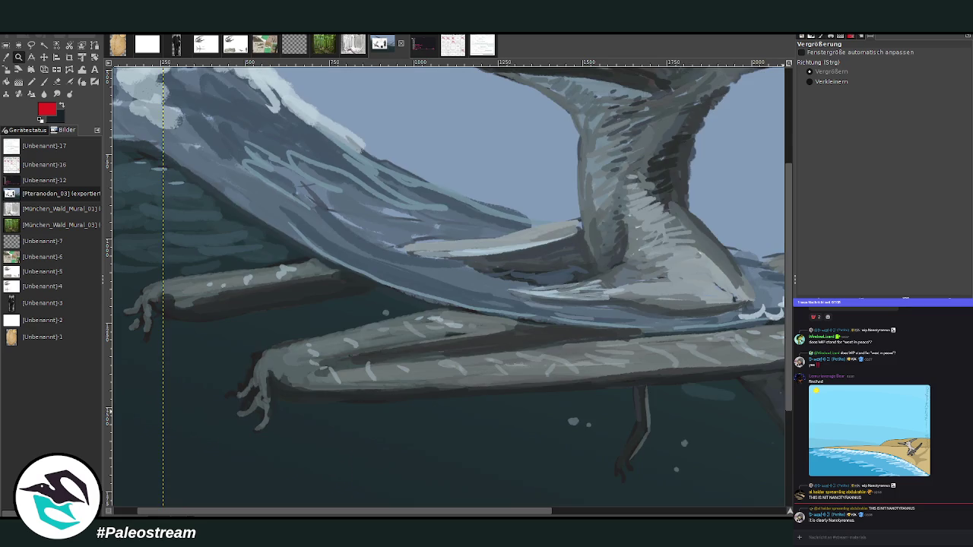
Undo the chart overlay and zoom so the Pteranodon painting fills the view
key(ctrl+z)
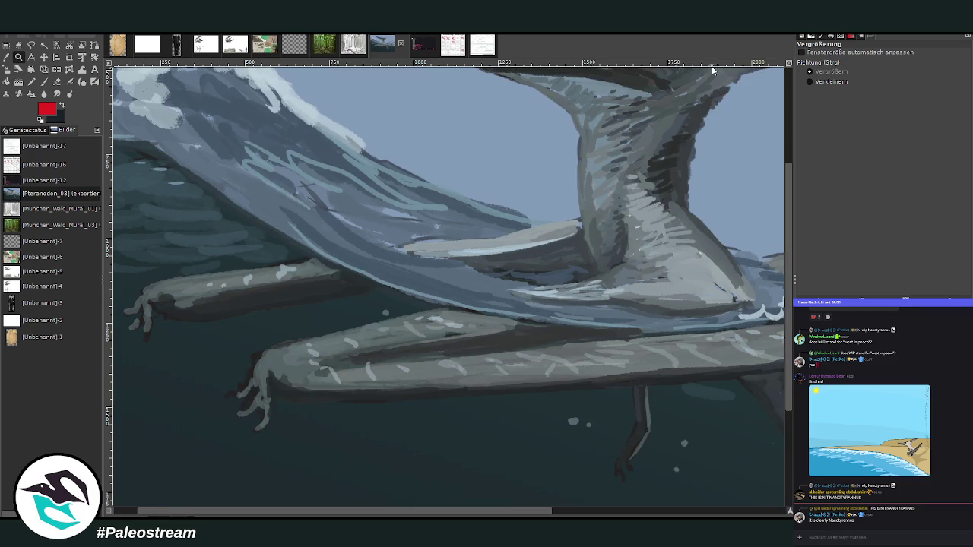
click(812, 84)
ctrl+click(347, 191)
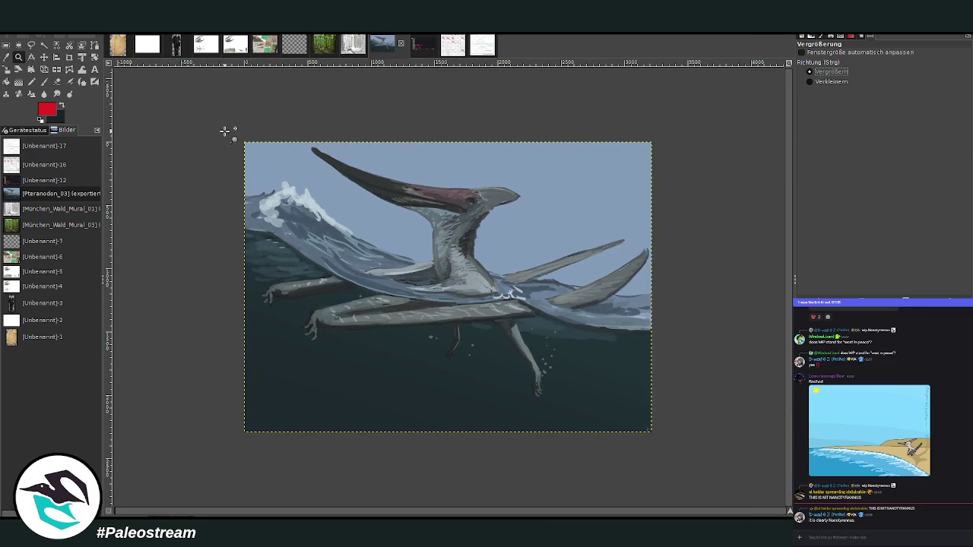
drag(226, 131, 684, 443)
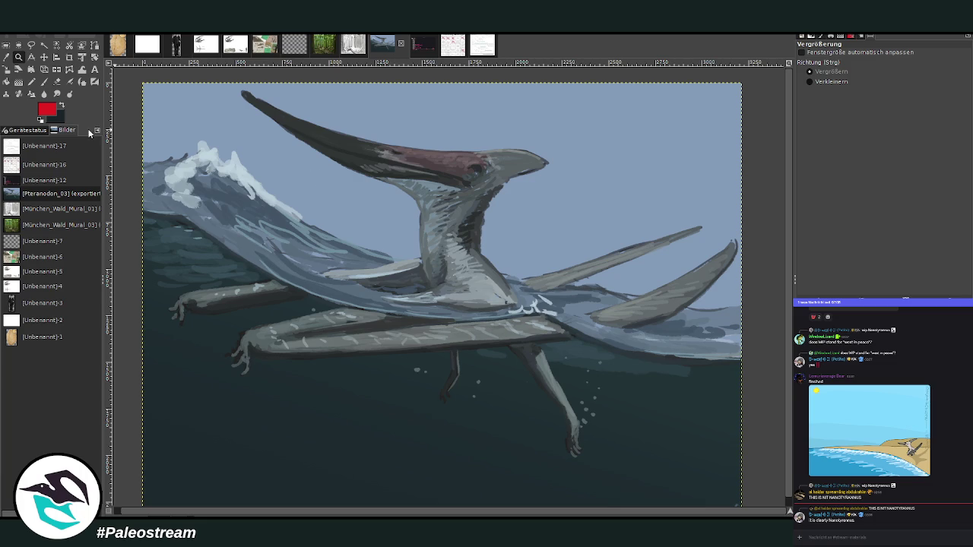
Paint the whole canvas white with a size-1216 paintbrush
click(44, 81)
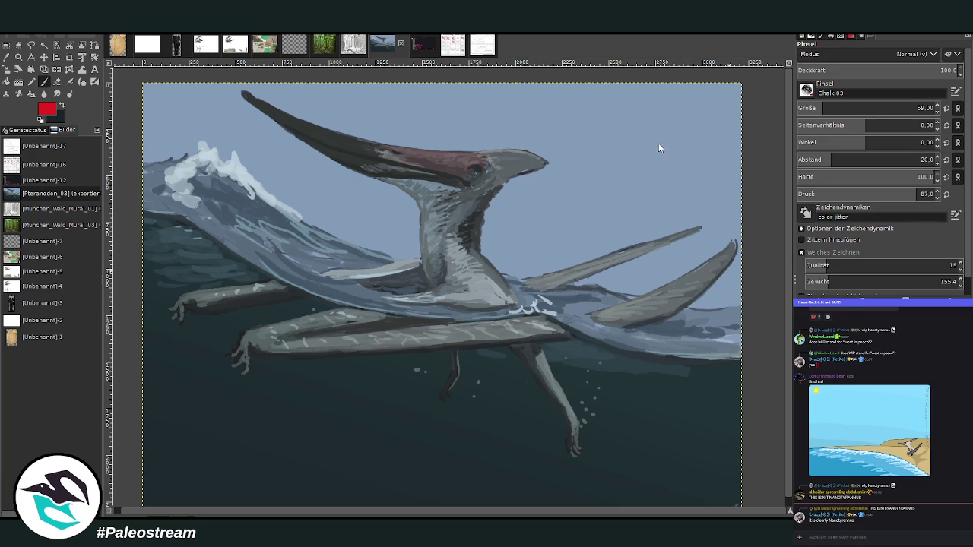
key(d)
key(x)
click(237, 114)
drag(874, 108, 934, 108)
click(355, 165)
mouse_move(355, 165)
mouse_down()
mouse_move(239, 120)
mouse_move(504, 147)
mouse_move(662, 358)
mouse_move(786, 312)
mouse_move(712, 444)
mouse_move(365, 403)
mouse_move(494, 403)
mouse_move(302, 204)
mouse_move(352, 304)
mouse_move(506, 352)
mouse_move(152, 487)
mouse_up()
mouse_move(728, 269)
mouse_down()
mouse_move(304, 119)
mouse_move(446, 352)
mouse_move(218, 217)
mouse_up()
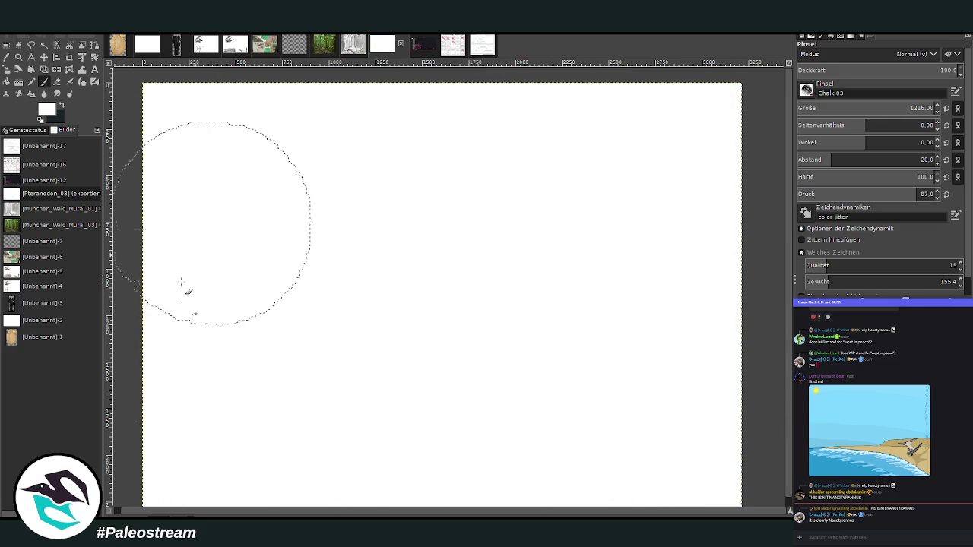
Switch to the Unbenannt-12 vote screenshot image
click(413, 44)
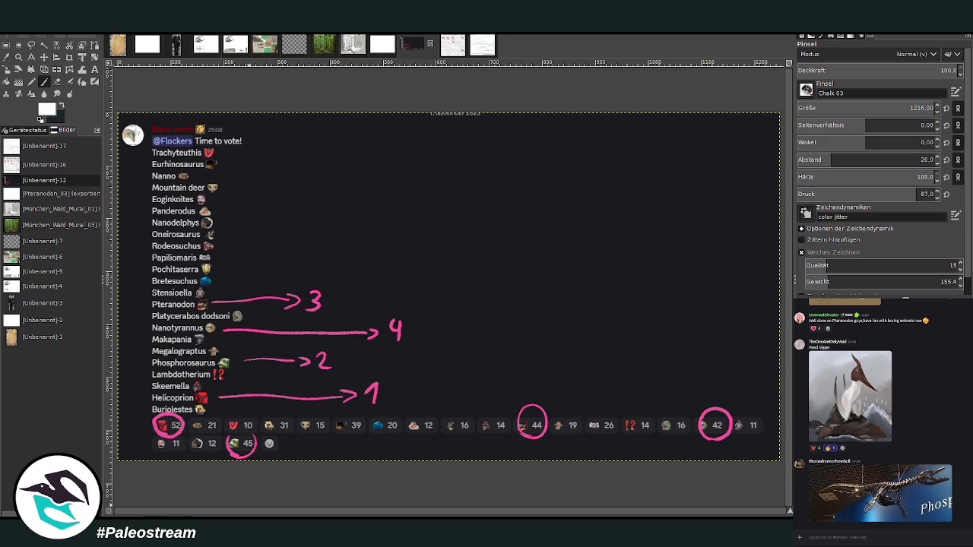
Paste and send the skeleton, skull and Phosphorosaurus skull images in the Discord chat
key(ctrl+v)
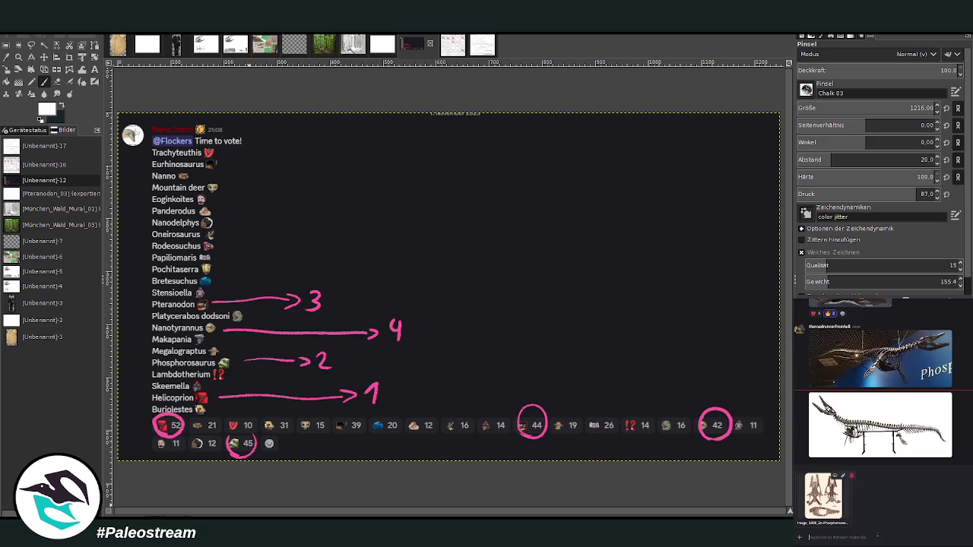
key(Return)
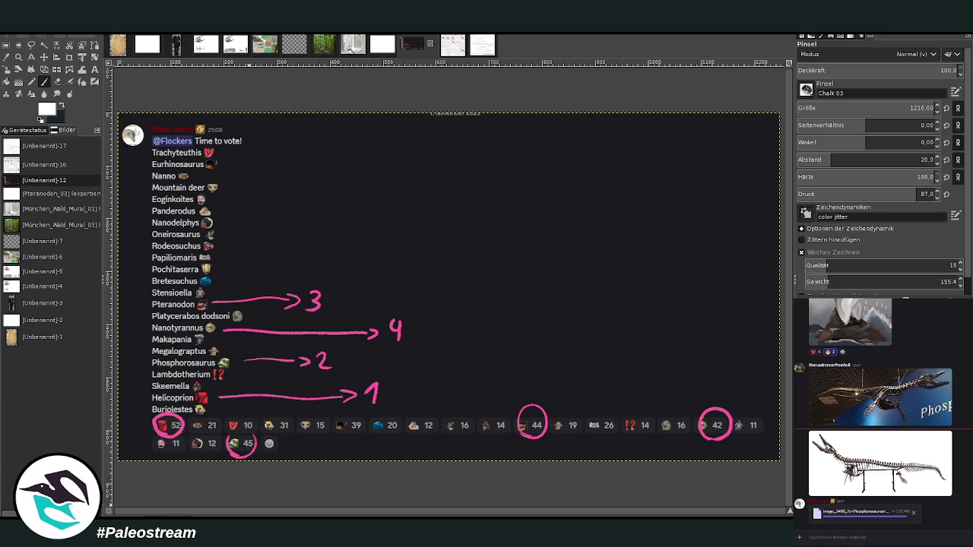
key(ctrl+v)
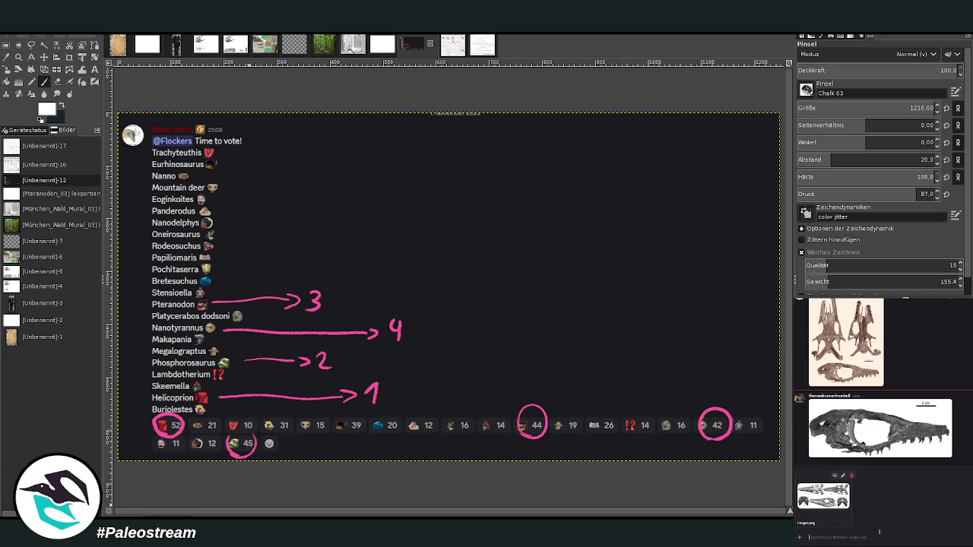
key(Return)
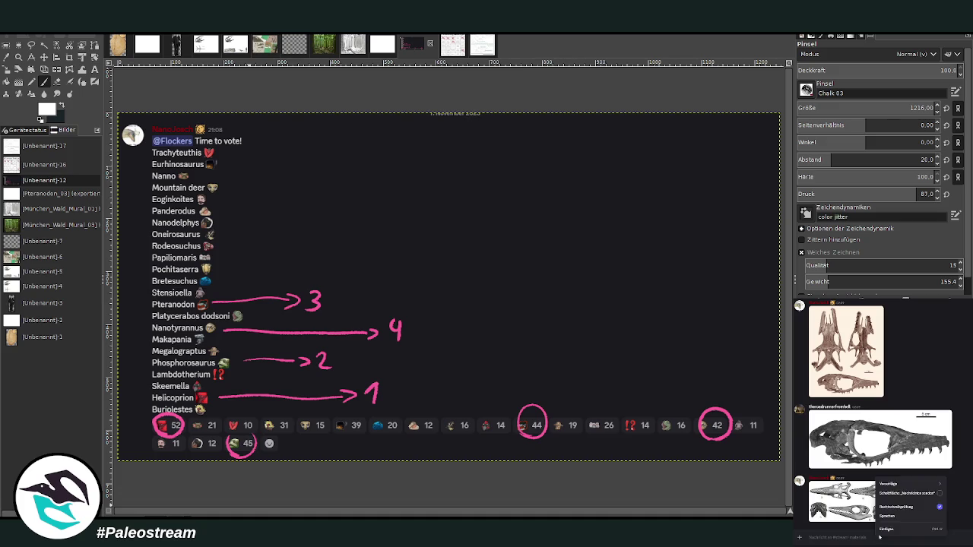
key(ctrl+v)
key(Return)
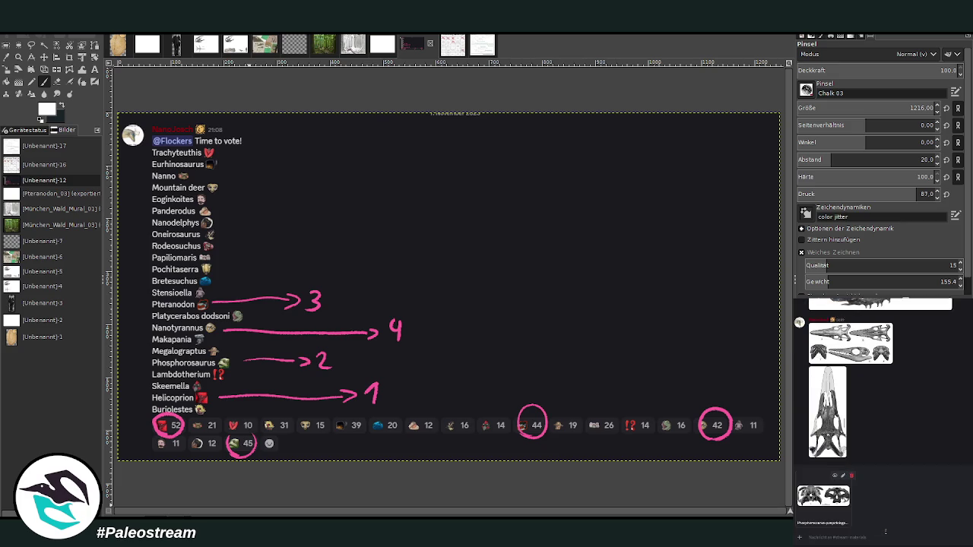
Attach and post the Phosphorosaurus skull file to the chat
drag(908, 532, 882, 484)
key(Return)
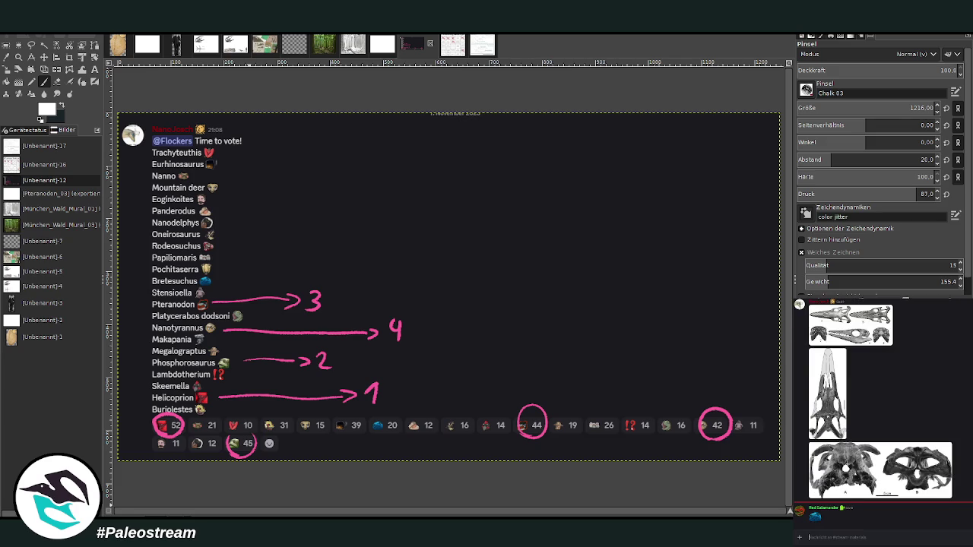
key(alt+Tab)
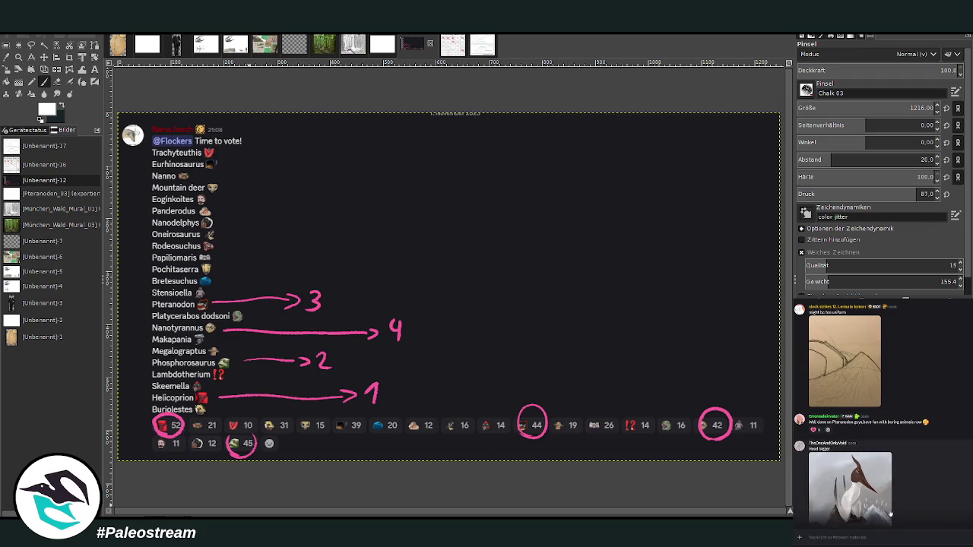
Share the marine reptile reference, preview it enlarged, and return to the white GIMP image
key(ctrl+v)
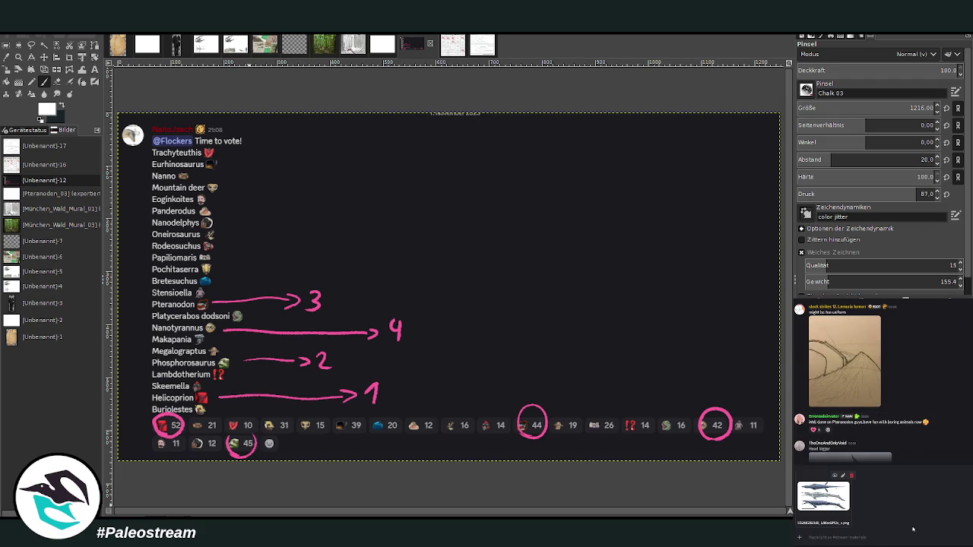
key(Return)
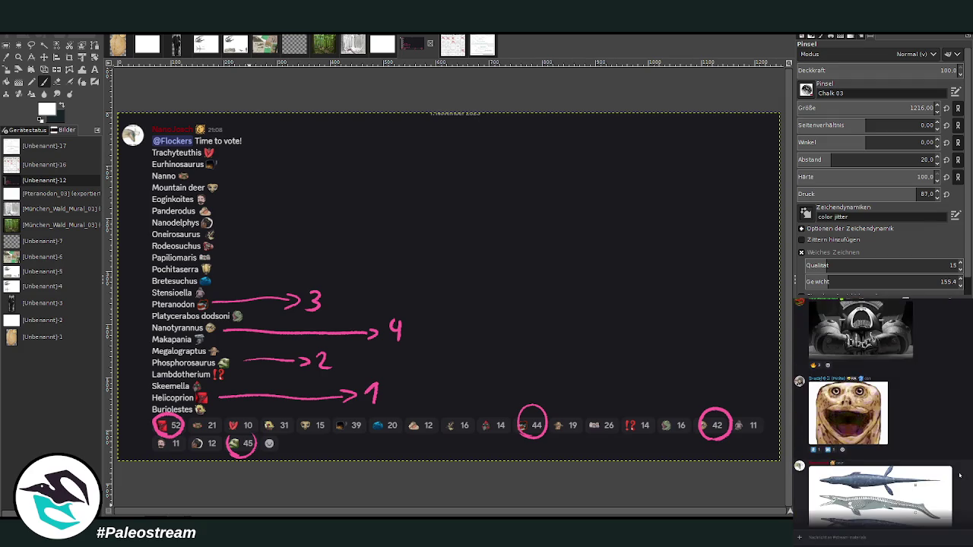
click(882, 487)
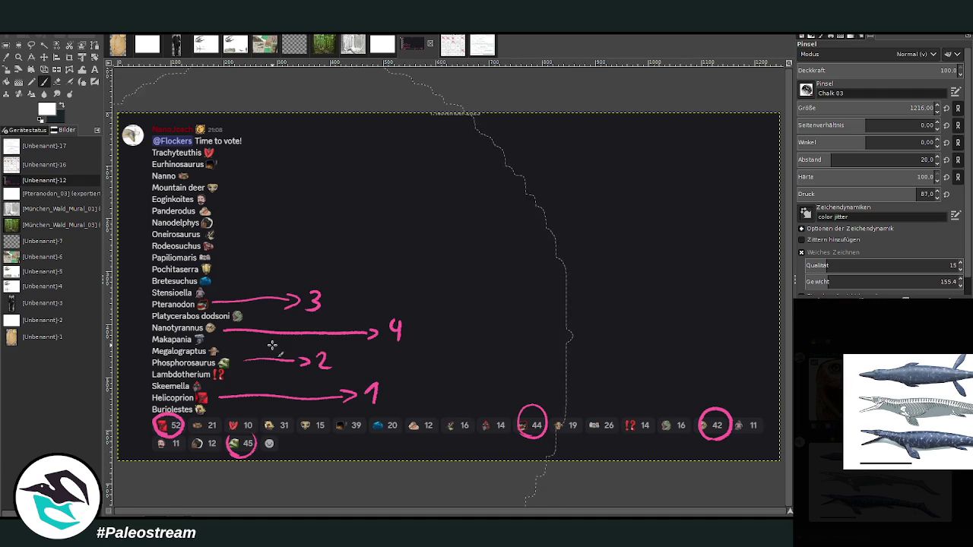
click(393, 51)
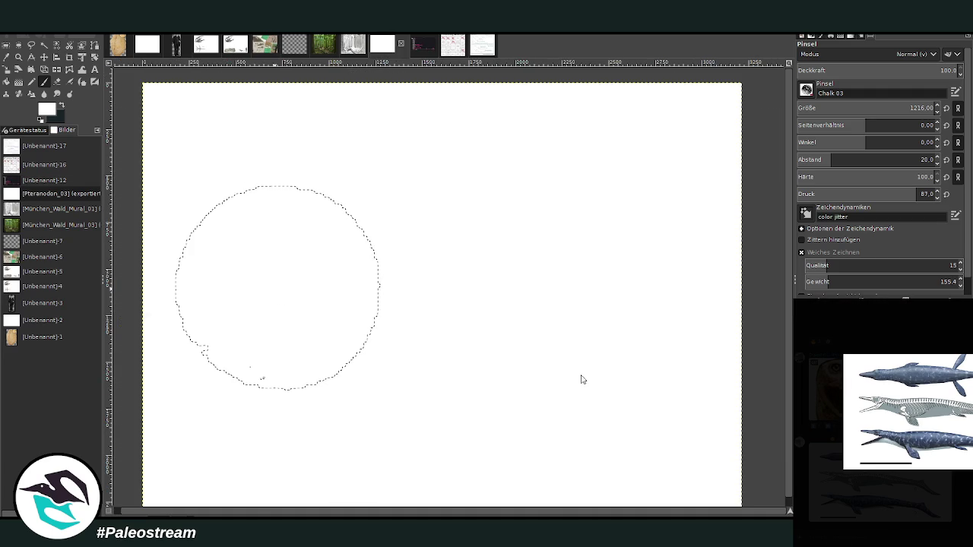
Paste the three-view marine reptile reference and move it to the canvas's top-right corner
key(ctrl+v)
click(44, 57)
drag(442, 294, 634, 142)
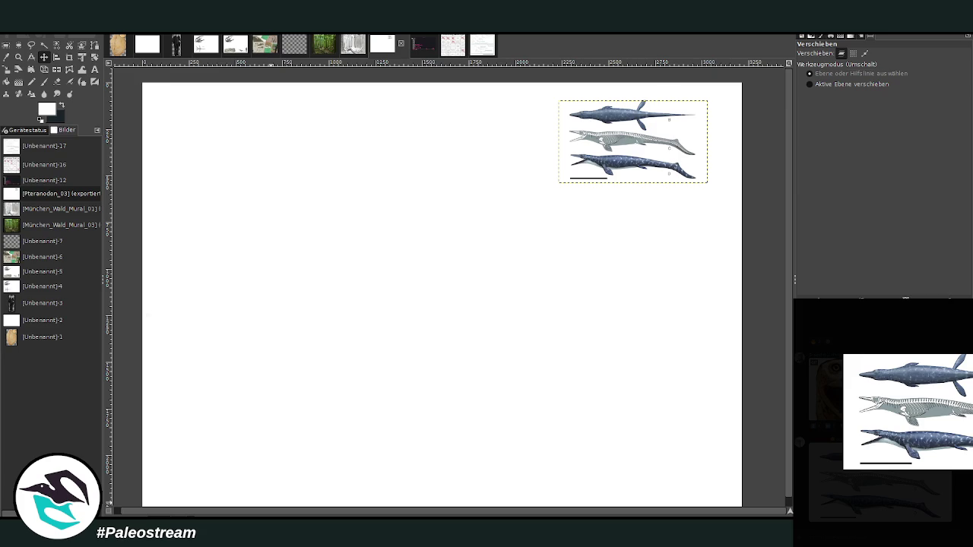
Close the enlarged reference preview in the Discord chat
click(970, 498)
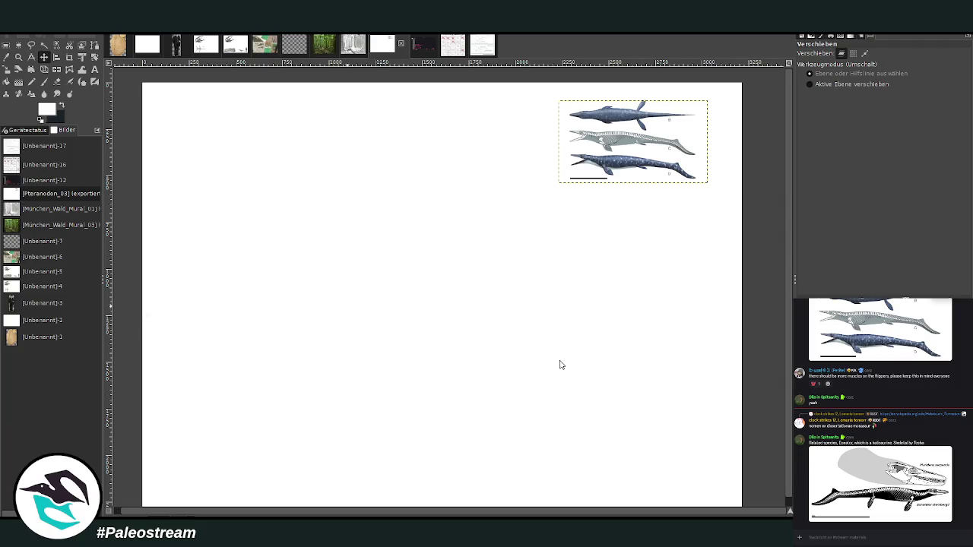
Paste the skeleton reference and crop the layer to just the Eonatator skeleton
key(ctrl+v)
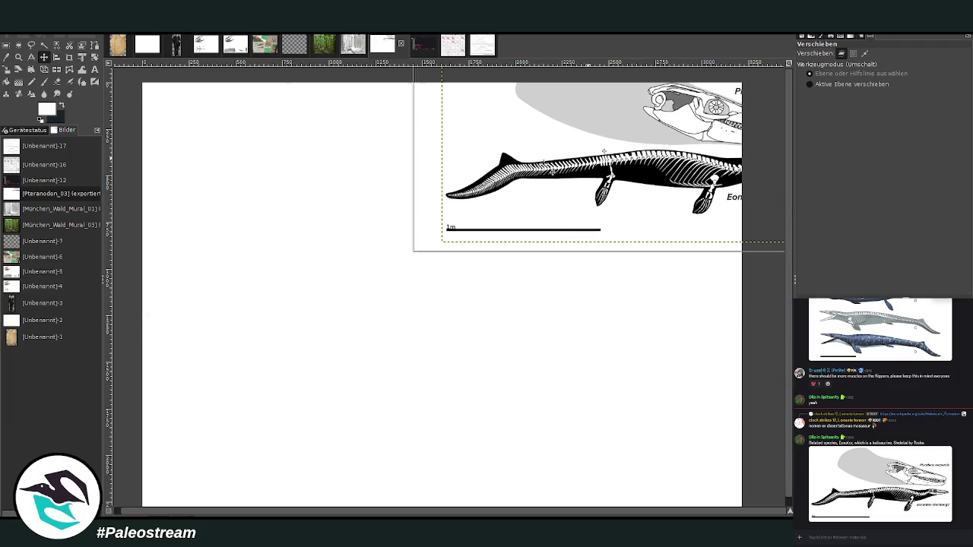
key(ctrl+z)
click(69, 57)
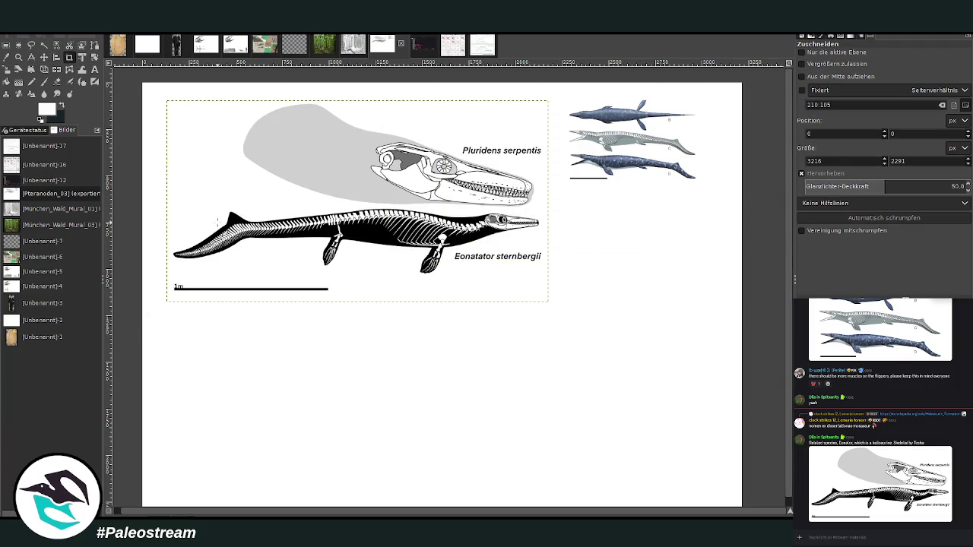
drag(166, 200, 550, 301)
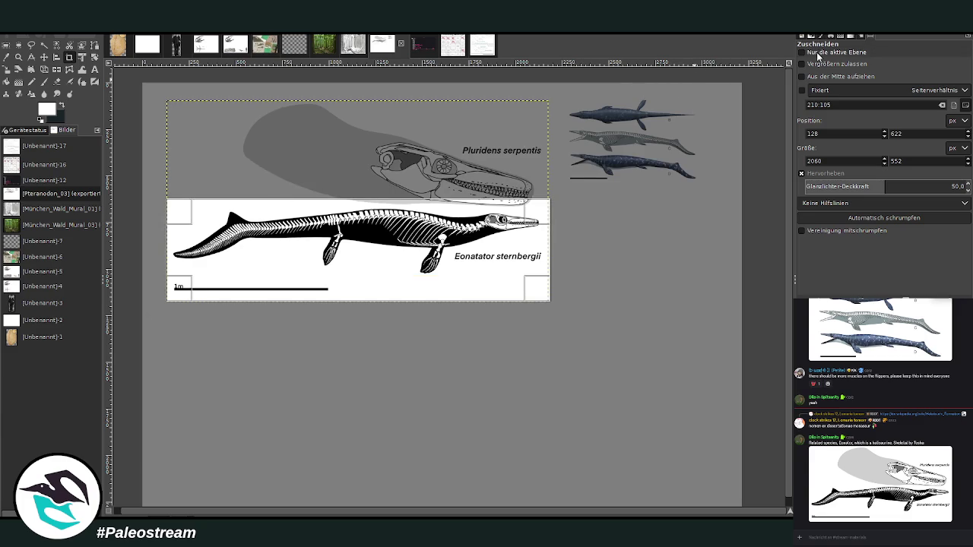
click(813, 51)
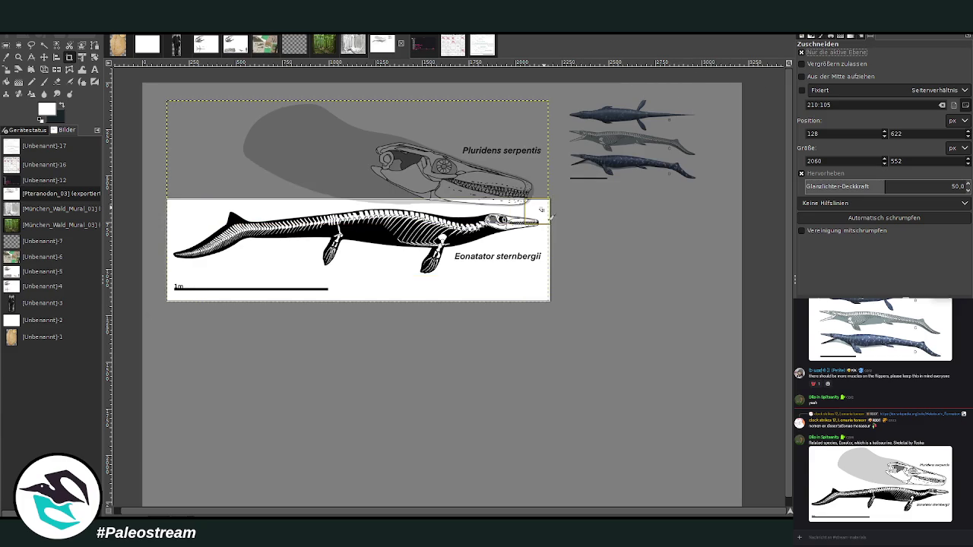
drag(548, 211, 549, 214)
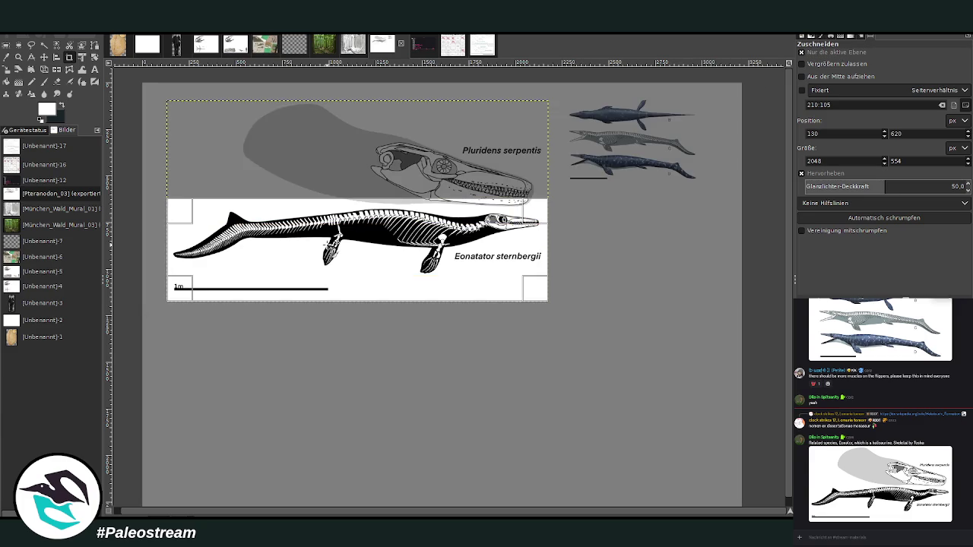
double_click(343, 253)
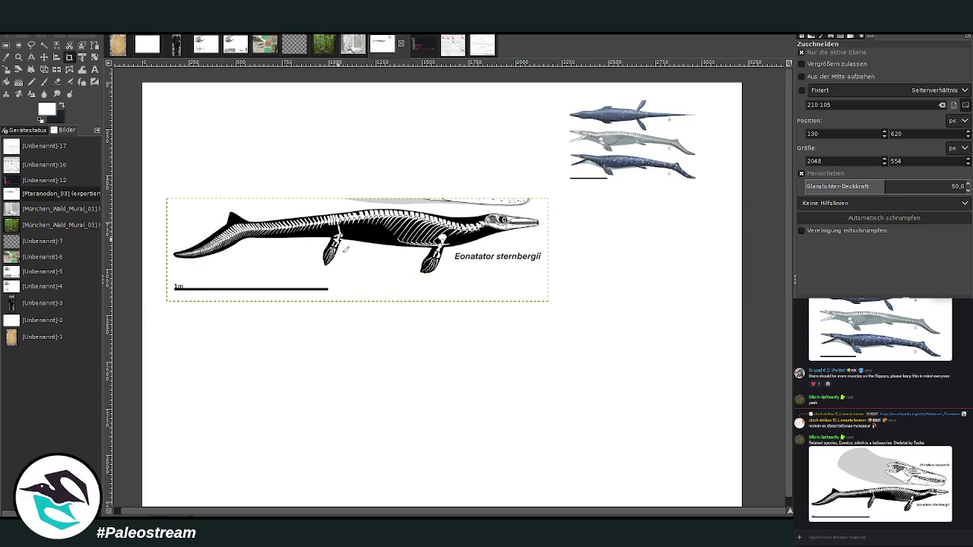
Flip the Eonatator skeleton to face left, shrink it to 993×269, and place it at the top
click(45, 69)
click(334, 214)
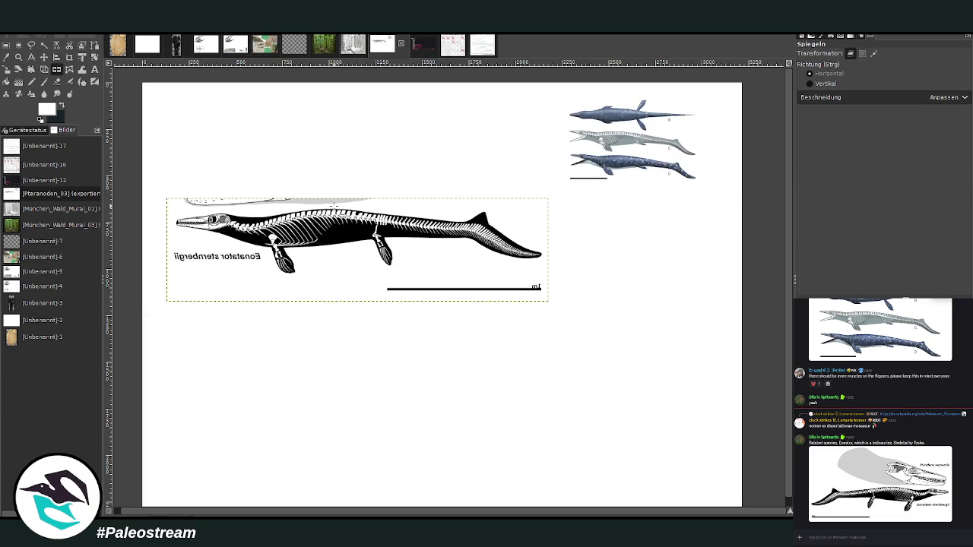
click(7, 69)
click(342, 251)
drag(548, 199, 456, 228)
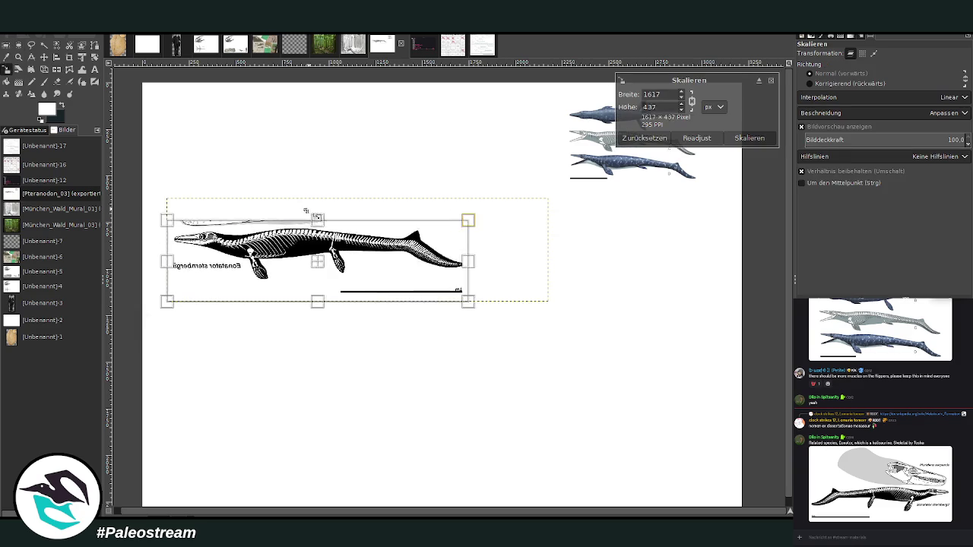
drag(169, 228, 235, 242)
drag(346, 271, 456, 120)
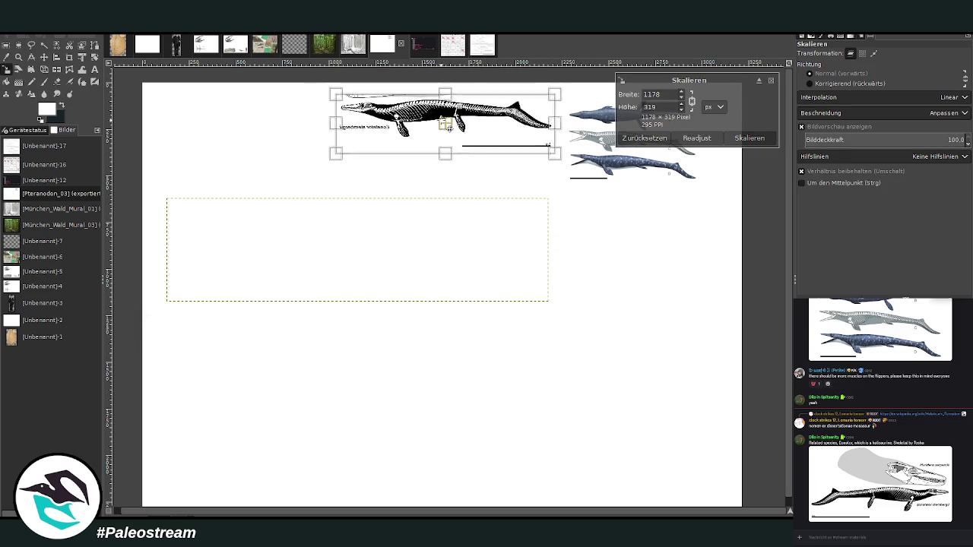
drag(342, 148, 380, 144)
click(749, 138)
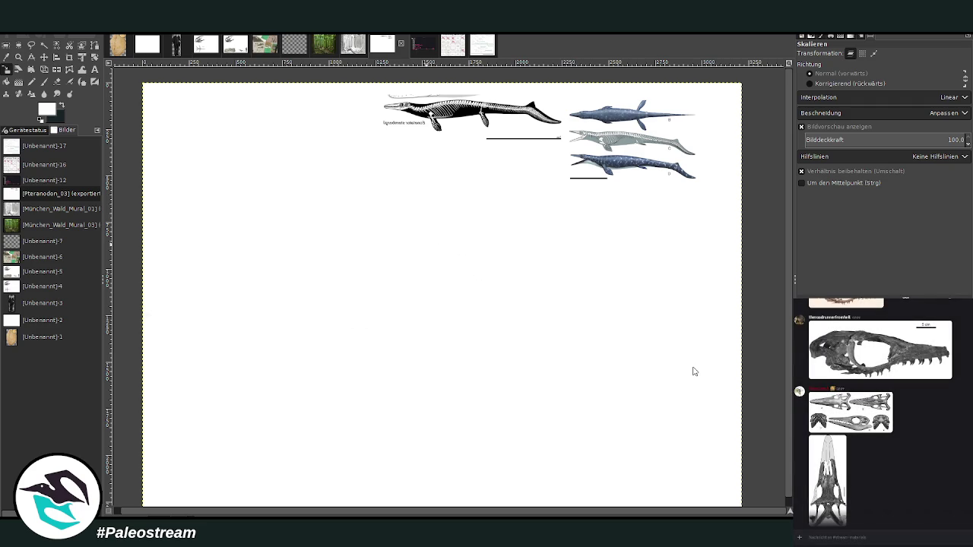
Paste the skull diagrams, enlarge them at the top right under the blue references, and make dark the foreground colour
key(ctrl+v)
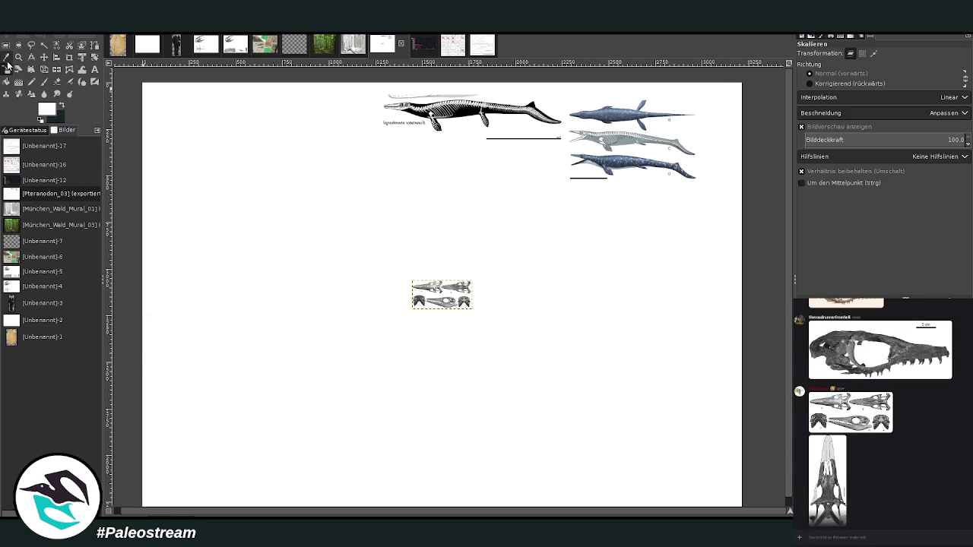
click(441, 307)
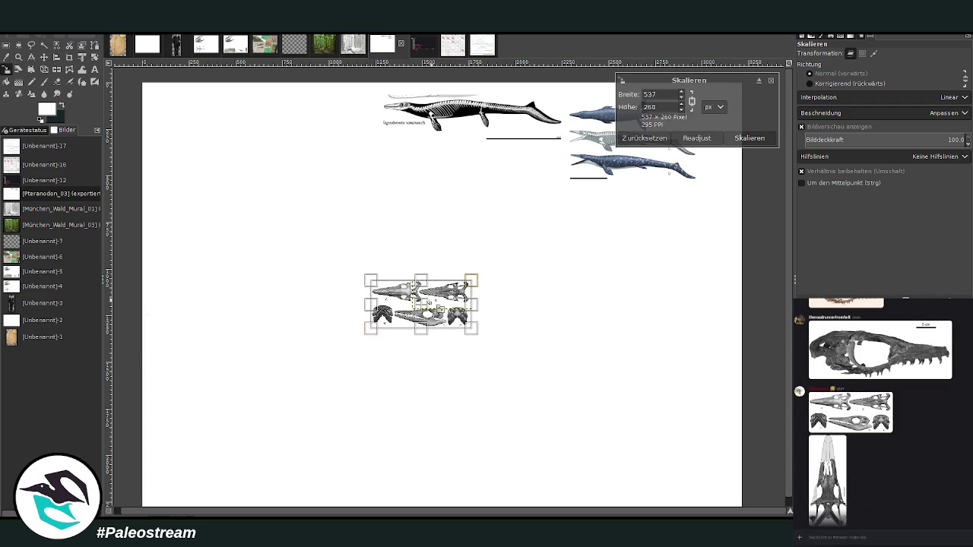
drag(422, 304, 669, 229)
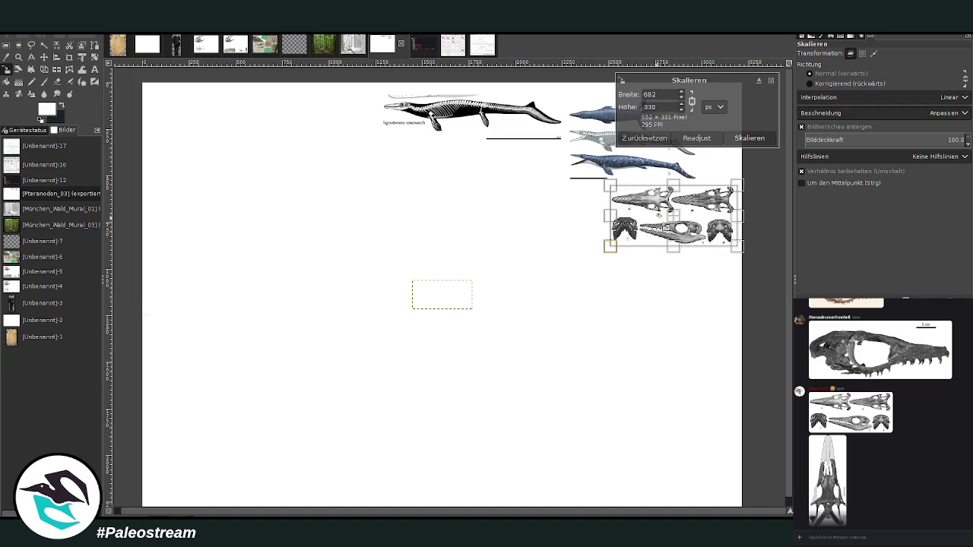
click(749, 137)
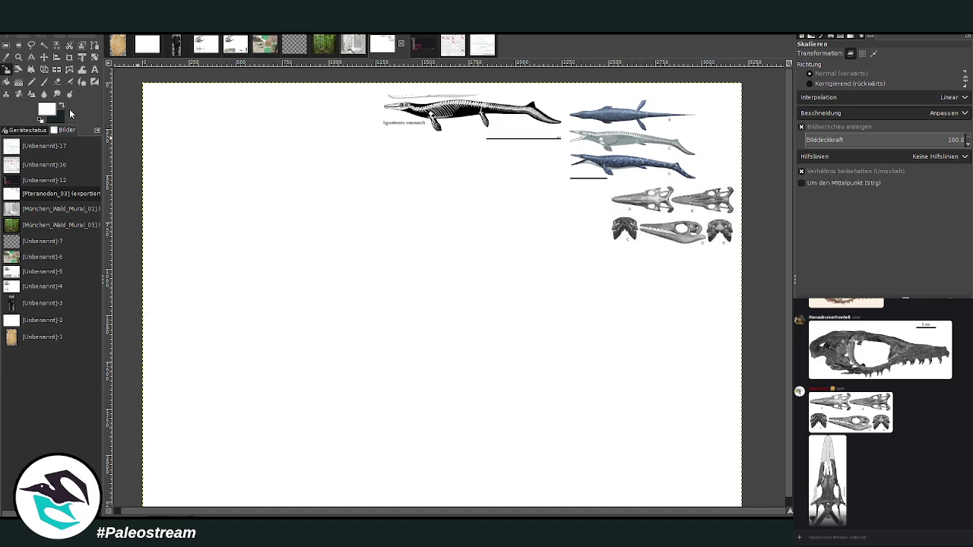
click(62, 106)
Bucket-fill the white canvas background dark navy around the reference images, then switch to the Paintbrush
click(6, 82)
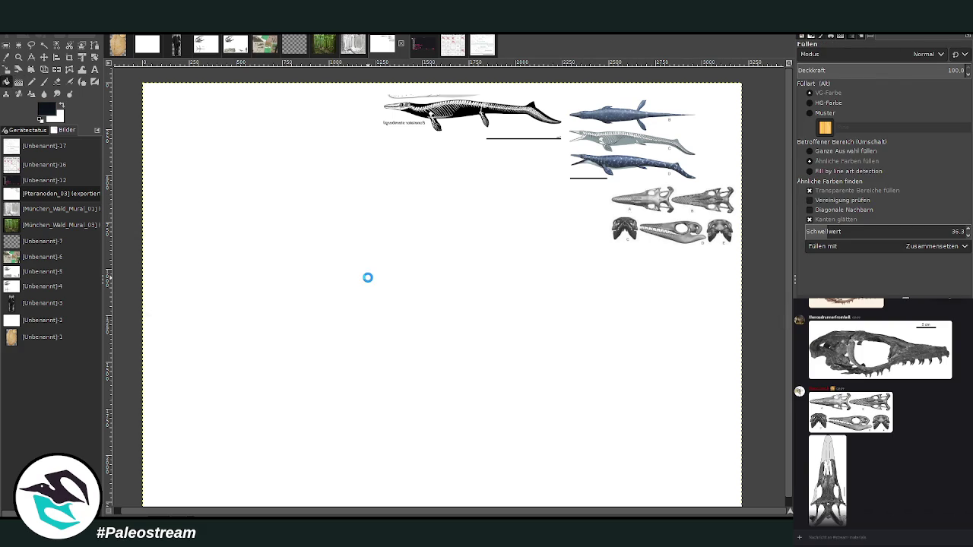
click(367, 278)
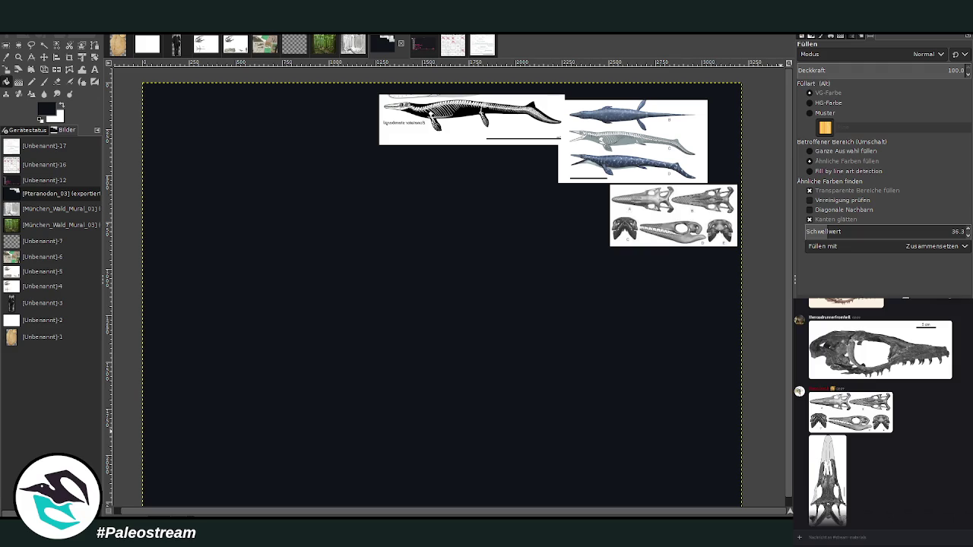
key(p)
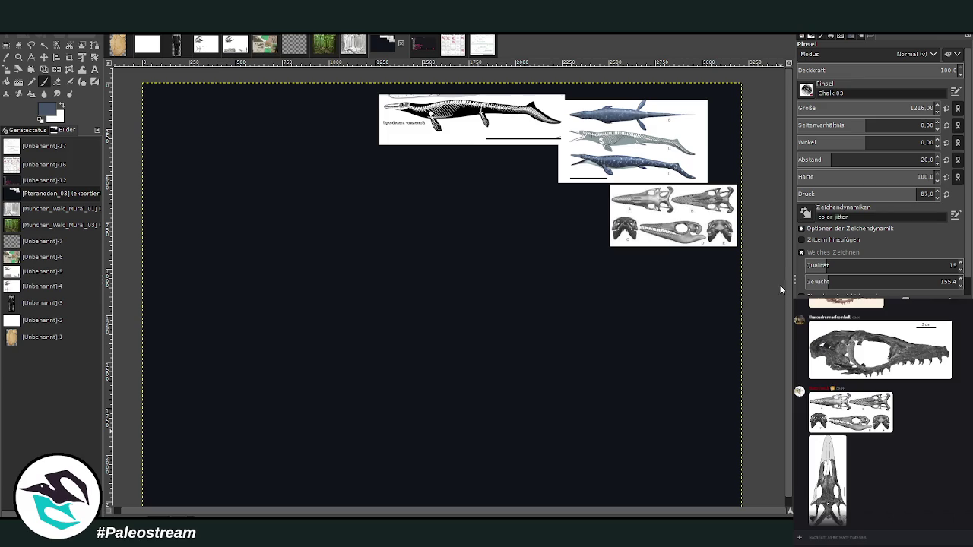
Set the Chalk 03 paintbrush to size 169 and opacity 59.3
click(43, 82)
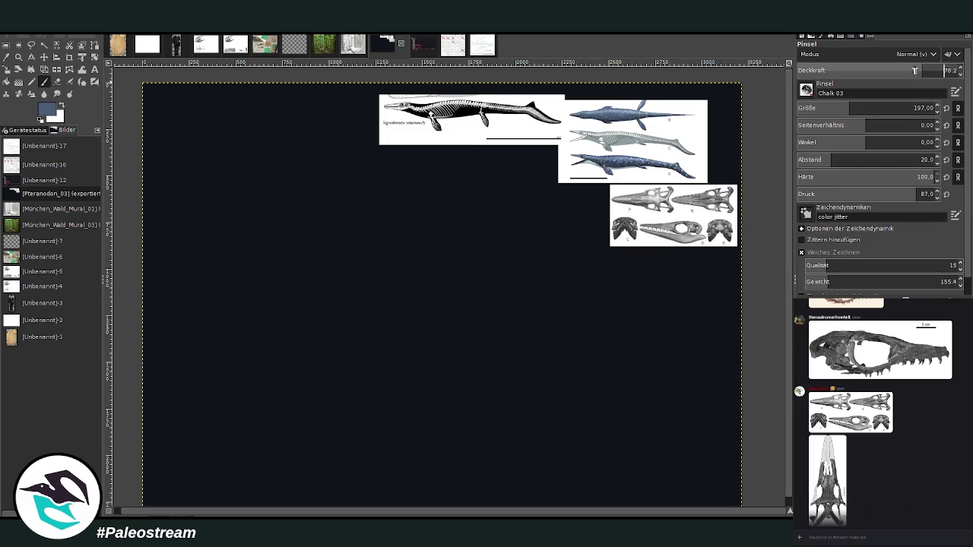
drag(895, 72, 886, 71)
click(844, 108)
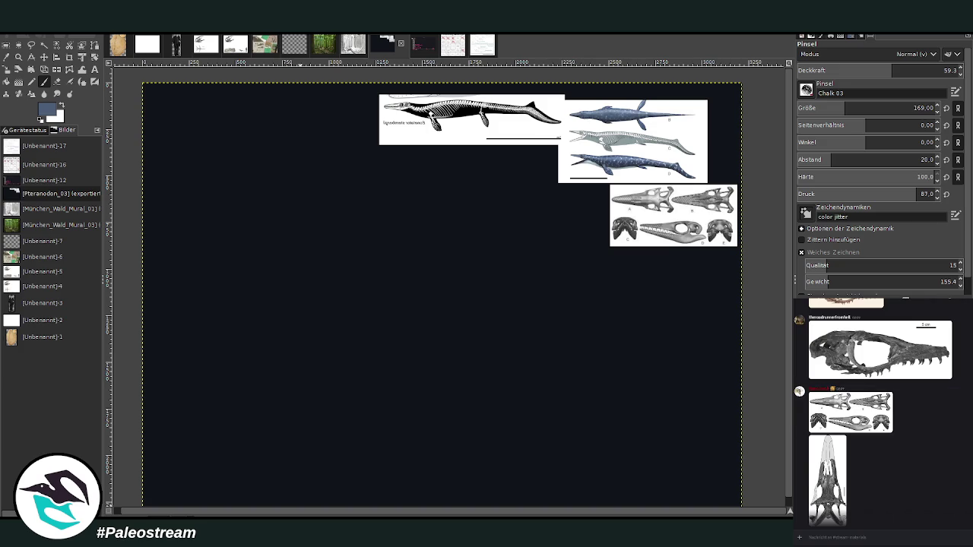
scroll(834, 481, up, 10)
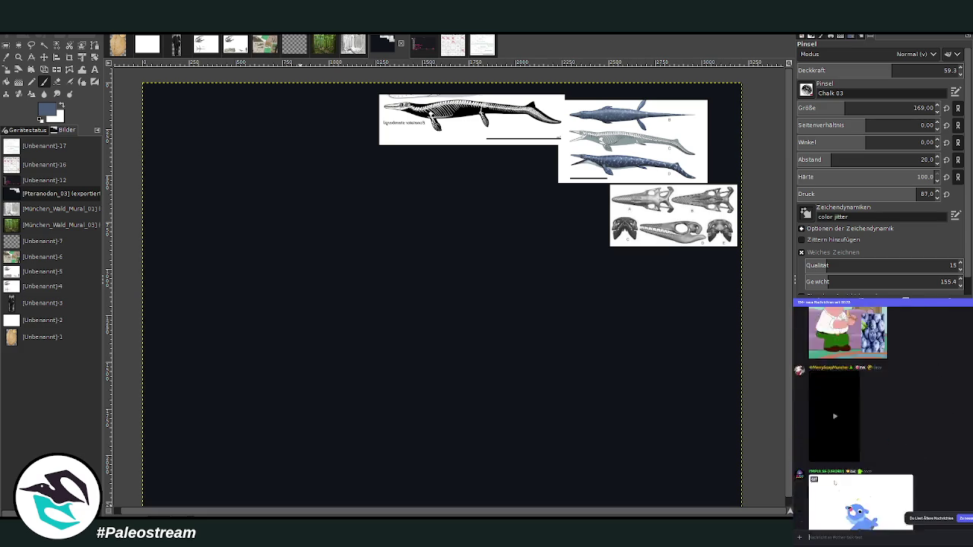
scroll(835, 481, up, 5)
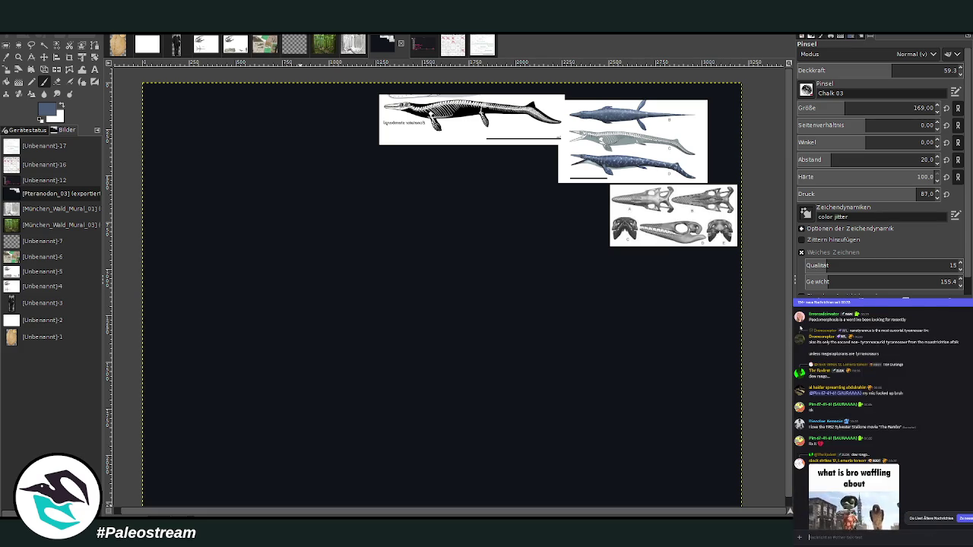
scroll(874, 418, down, 15)
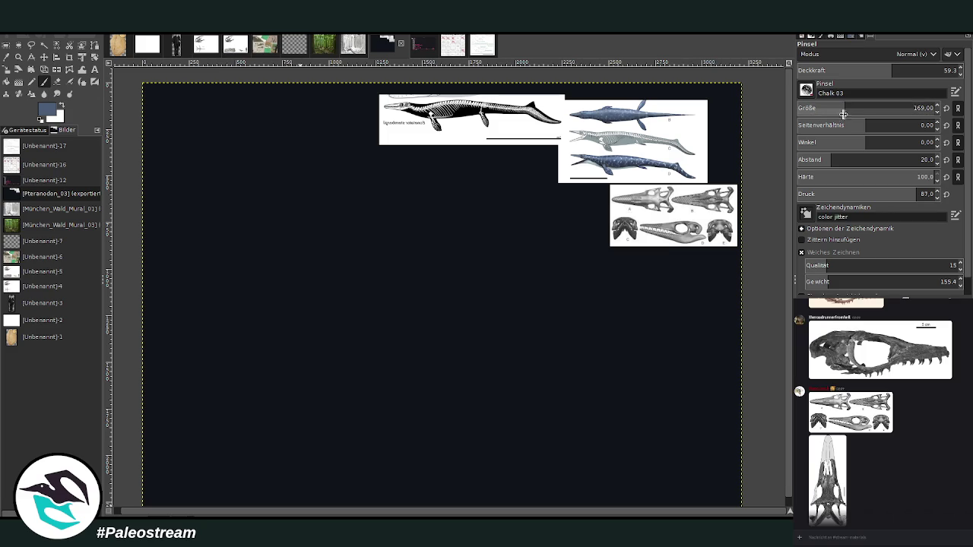
Reduce the chalk brush to size 94 and opacity 39.7, and lay a faint stroke near the centre
drag(874, 110, 851, 111)
drag(852, 73, 868, 73)
drag(867, 108, 848, 108)
drag(897, 71, 874, 60)
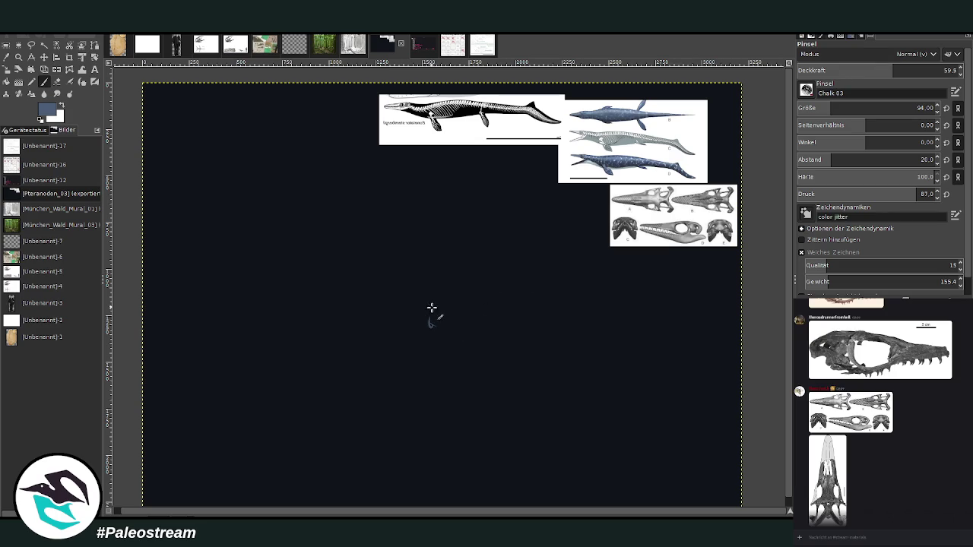
click(861, 69)
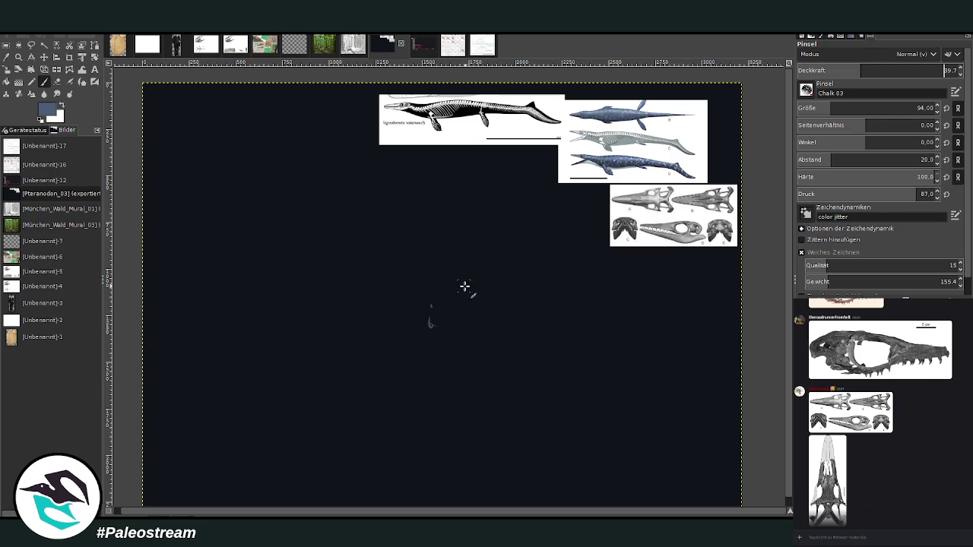
drag(466, 279, 426, 298)
Chalk the eye circle with a hook, a thicker jaw line, and hatching between eye and snout
mouse_move(486, 274)
mouse_down()
mouse_move(514, 287)
mouse_move(480, 313)
mouse_move(492, 320)
mouse_move(481, 333)
mouse_up()
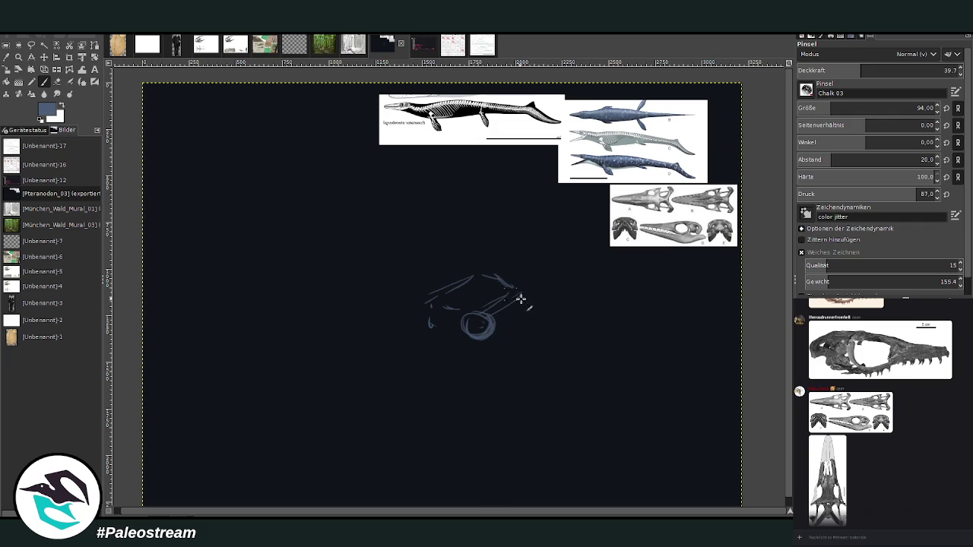
mouse_move(517, 290)
mouse_down()
mouse_move(611, 366)
mouse_move(508, 348)
mouse_up()
mouse_move(573, 365)
mouse_down()
mouse_move(606, 371)
mouse_move(433, 331)
mouse_move(423, 322)
mouse_move(441, 303)
mouse_up()
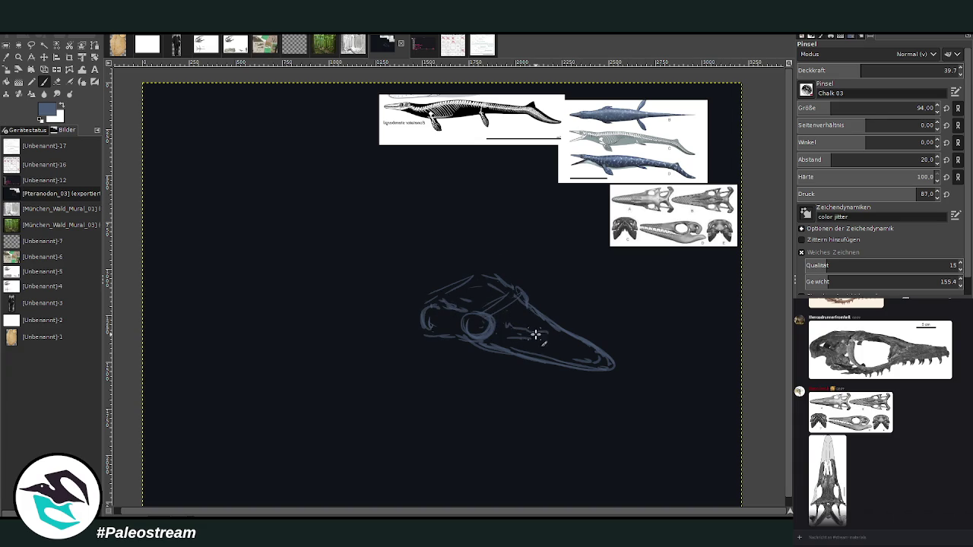
mouse_move(532, 330)
mouse_down()
mouse_move(532, 322)
mouse_move(562, 338)
mouse_move(518, 321)
mouse_up()
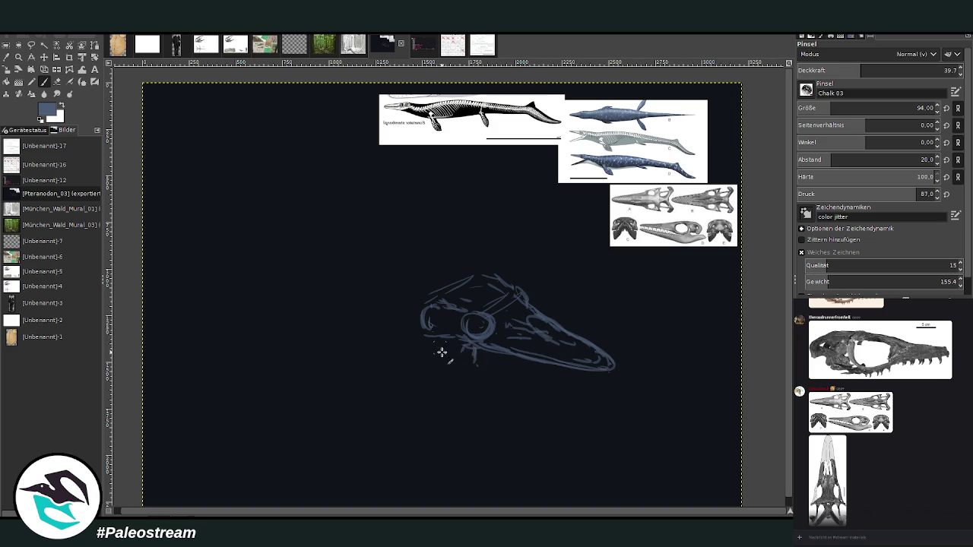
Draw the open lower jaw below the eye, with parallel edges and a bottom line
mouse_move(442, 352)
mouse_down()
mouse_move(474, 373)
mouse_move(471, 360)
mouse_move(530, 407)
mouse_up()
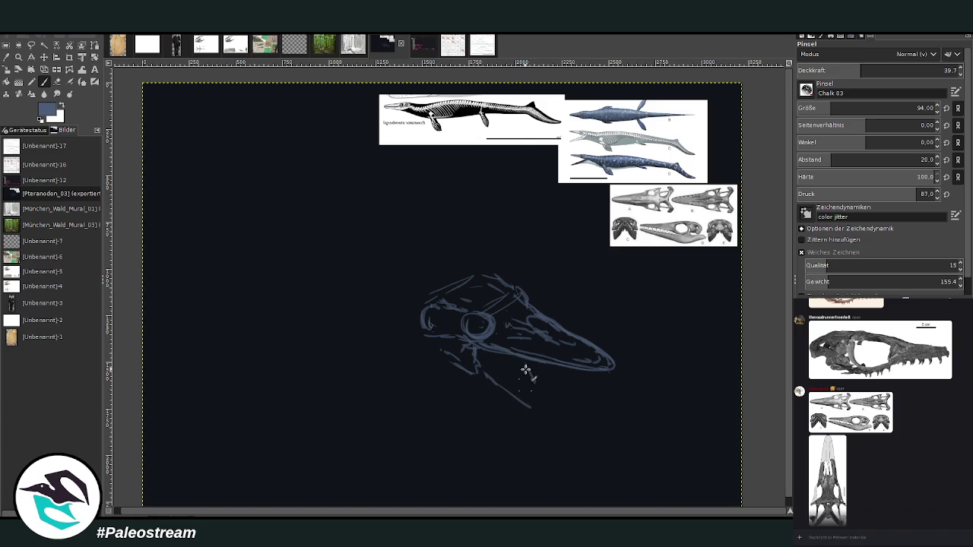
drag(526, 363, 557, 426)
drag(538, 381, 568, 441)
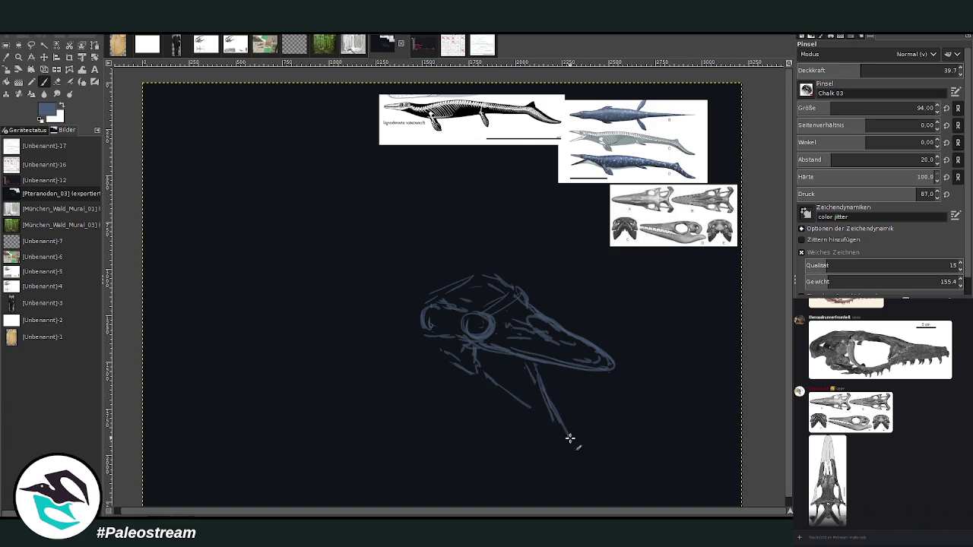
drag(496, 383, 574, 447)
mouse_move(542, 391)
mouse_down()
mouse_move(572, 447)
mouse_move(483, 404)
mouse_up()
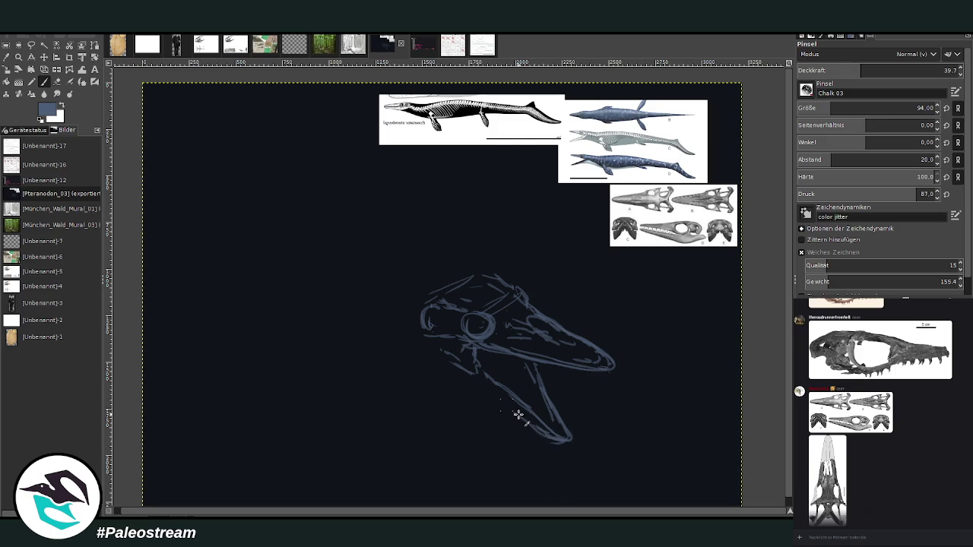
drag(555, 440, 461, 397)
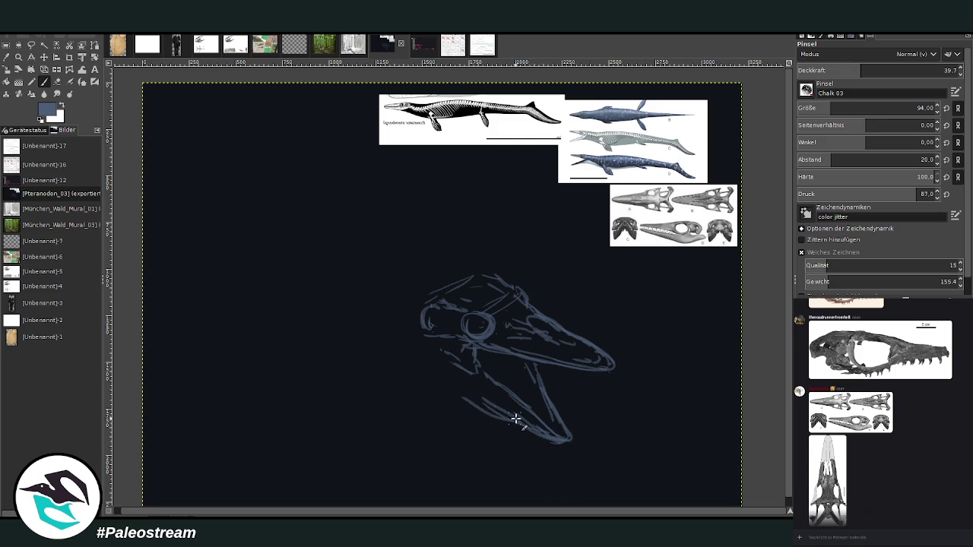
drag(515, 417, 396, 363)
Sketch head outline arcs above and left of the skull, then undo the last outline strokes
drag(490, 285, 462, 239)
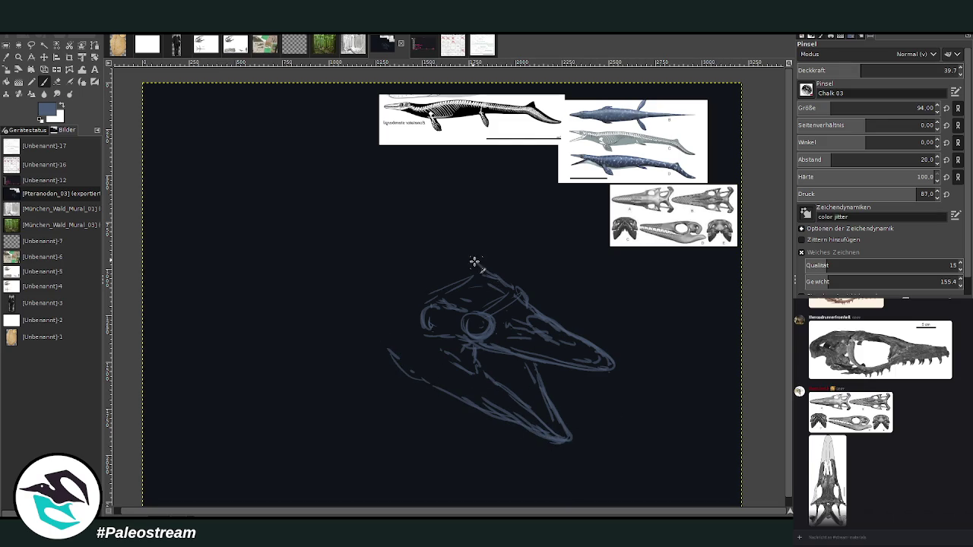
mouse_move(389, 184)
mouse_down()
mouse_move(350, 222)
mouse_move(361, 291)
mouse_up()
drag(456, 186, 475, 221)
mouse_move(453, 280)
mouse_down()
mouse_move(417, 228)
mouse_move(423, 169)
mouse_move(346, 225)
mouse_up()
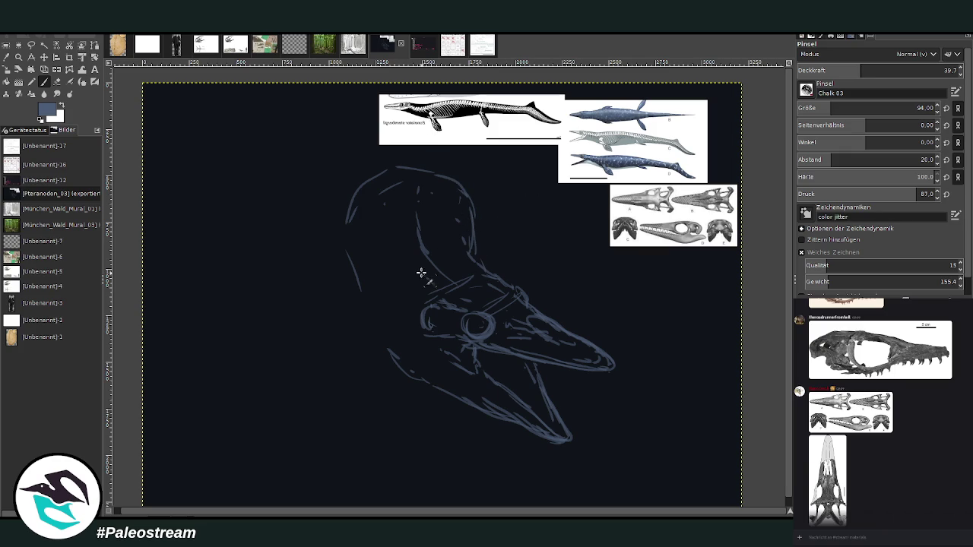
mouse_move(408, 326)
mouse_down()
mouse_move(400, 291)
mouse_move(398, 355)
mouse_move(456, 392)
mouse_up()
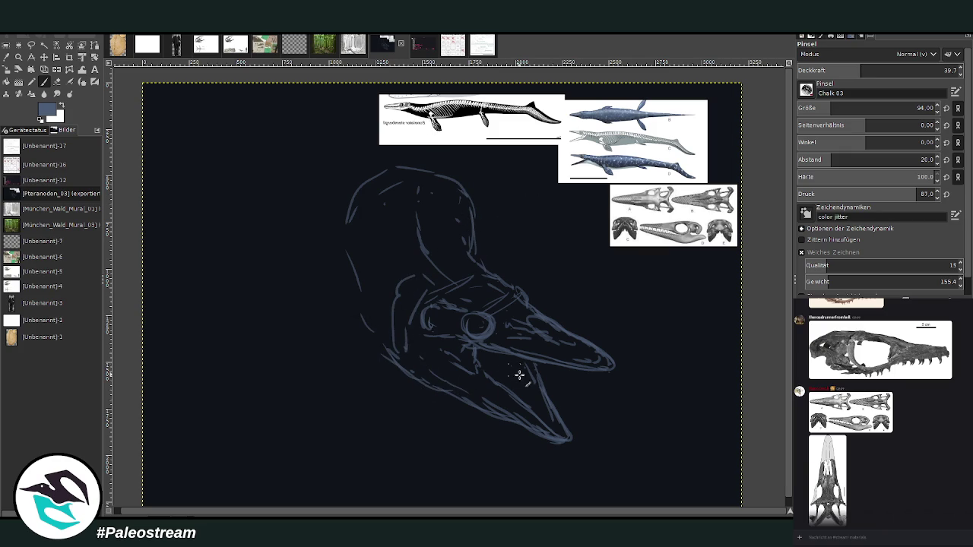
drag(378, 339, 344, 244)
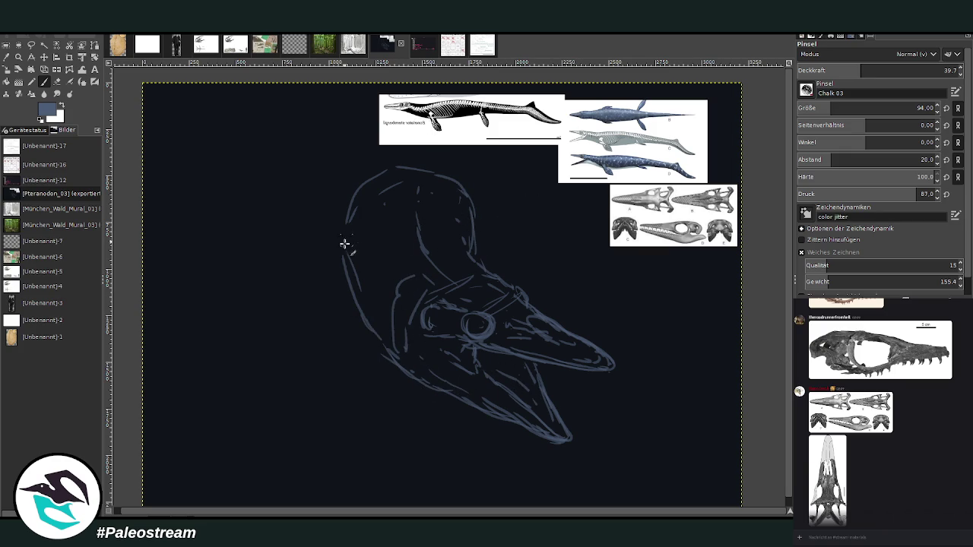
mouse_move(373, 332)
mouse_down()
mouse_move(447, 168)
mouse_move(482, 191)
mouse_move(490, 214)
mouse_up()
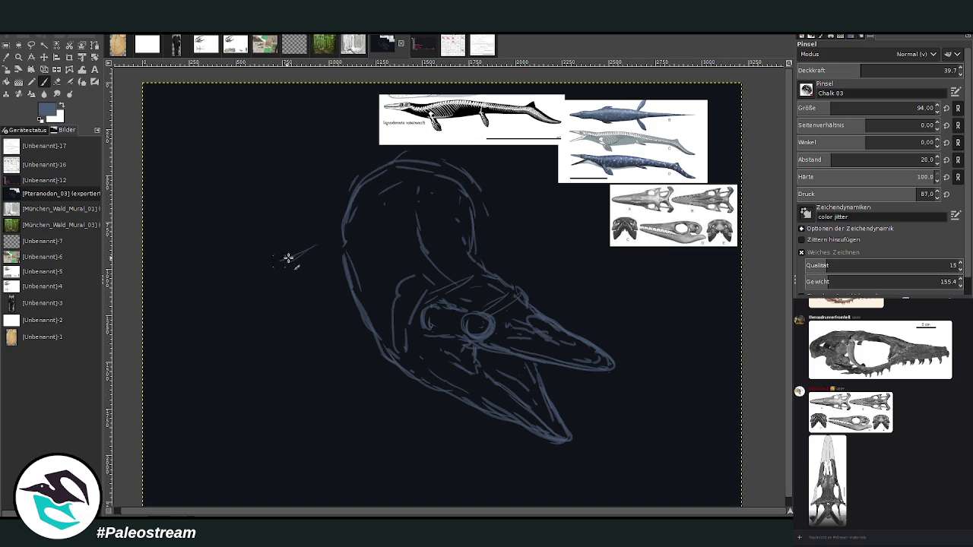
key(ctrl+z)
key(ctrl+z)
key(ctrl+z)
key(ctrl+z)
key(ctrl+z)
key(ctrl+z)
key(ctrl+z)
key(ctrl+z)
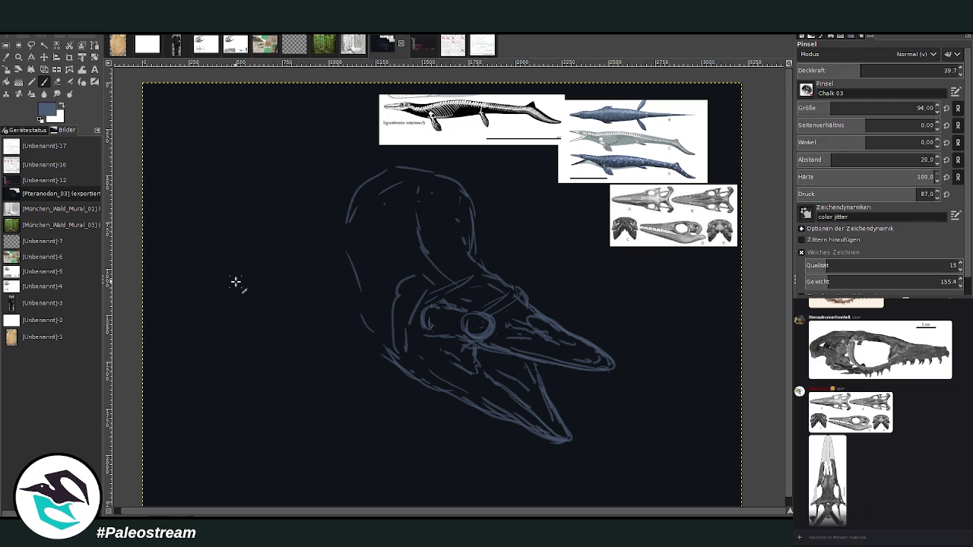
key(ctrl+z)
key(shift+e)
Erase the rough outline strokes above and left of the skull
drag(499, 174, 345, 245)
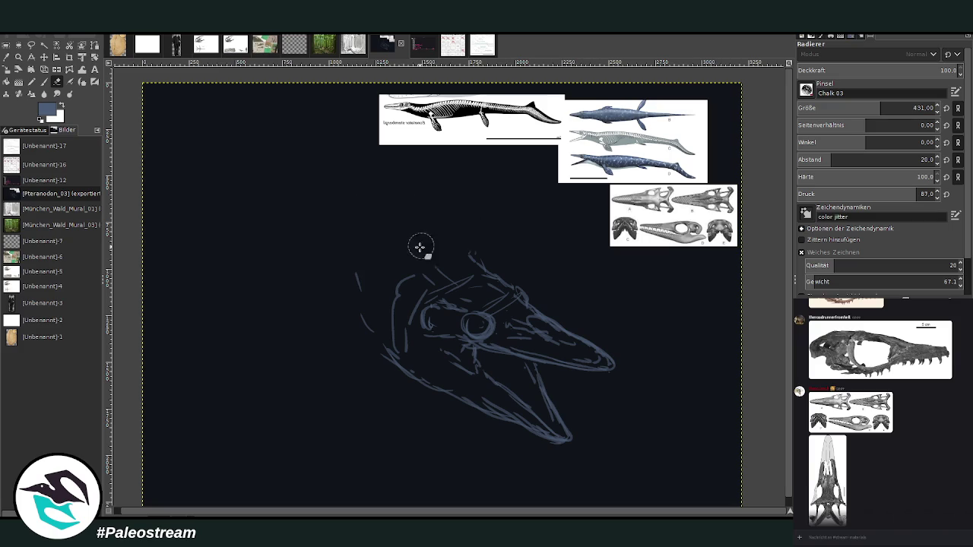
drag(345, 246, 283, 89)
drag(471, 261, 351, 175)
Redraw thin neck and body lines sweeping up-left at brush size 56, opacity 37.5
key(p)
click(818, 109)
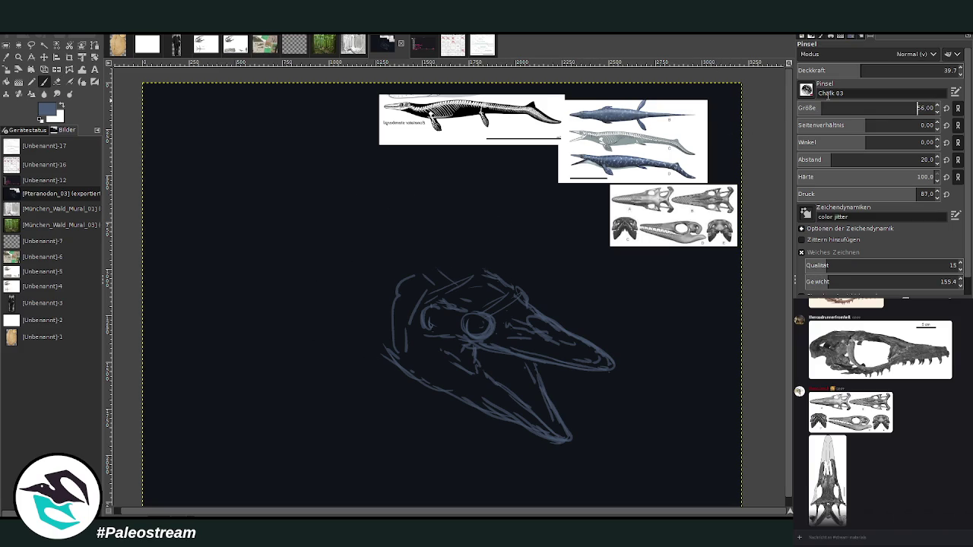
click(873, 70)
drag(488, 274, 403, 227)
click(858, 70)
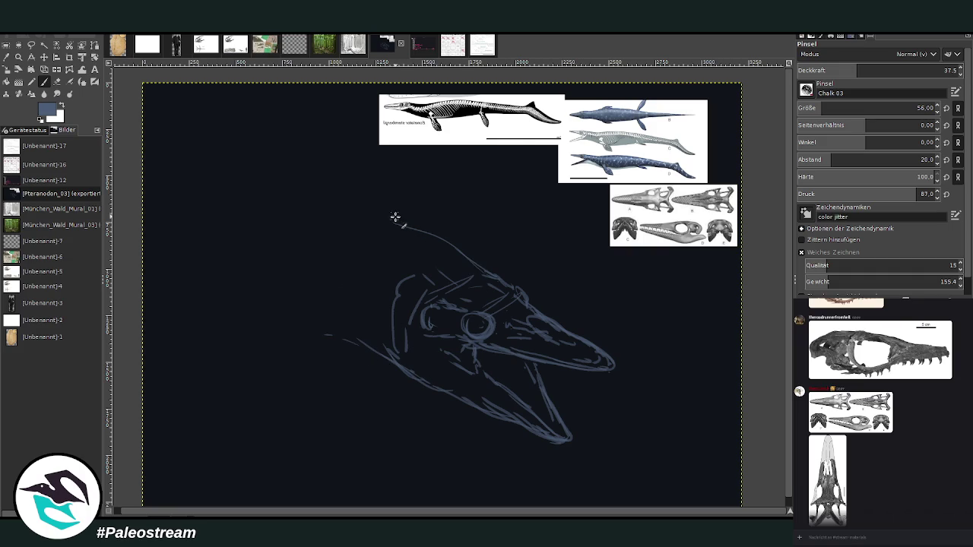
mouse_move(395, 218)
mouse_down()
mouse_move(374, 202)
mouse_move(449, 245)
mouse_up()
drag(328, 190, 471, 266)
drag(293, 184, 228, 254)
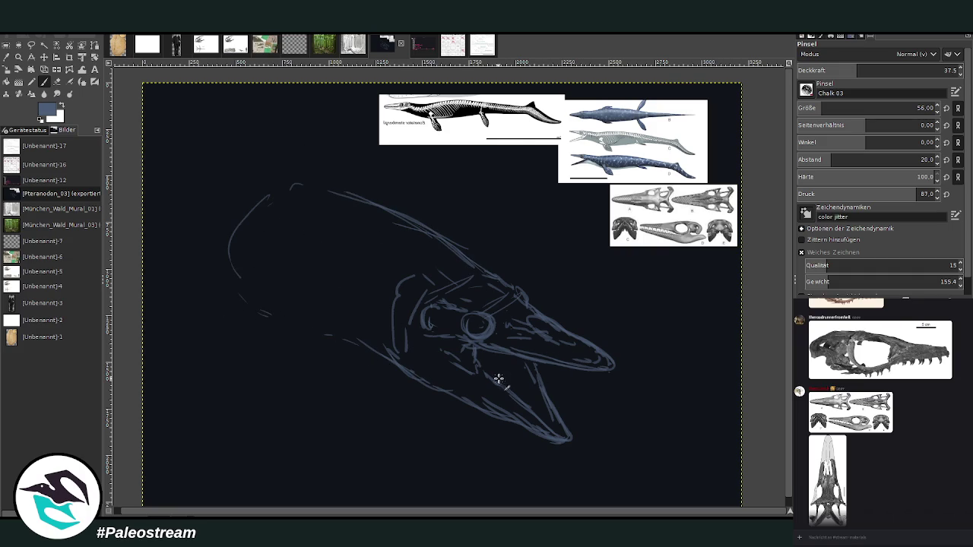
Refine the lower jaw and a double-ringed eye, erasing part of the lower jaw stroke
drag(526, 381, 552, 422)
key(shift+e)
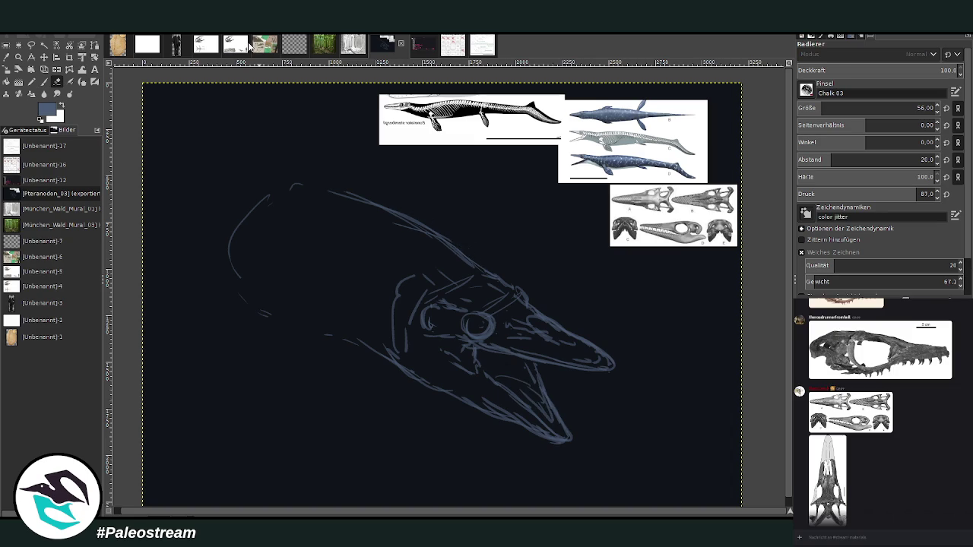
key(p)
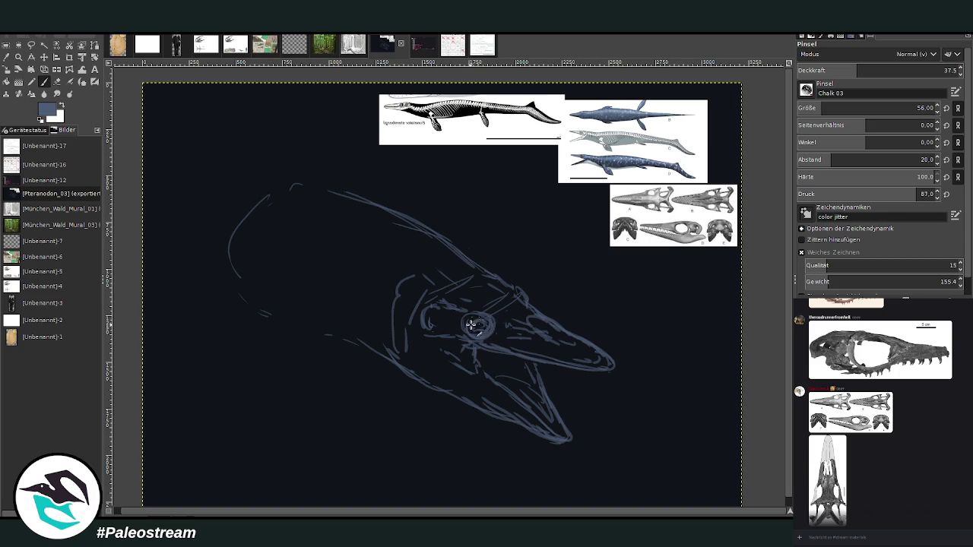
drag(471, 326, 490, 329)
key(shift+e)
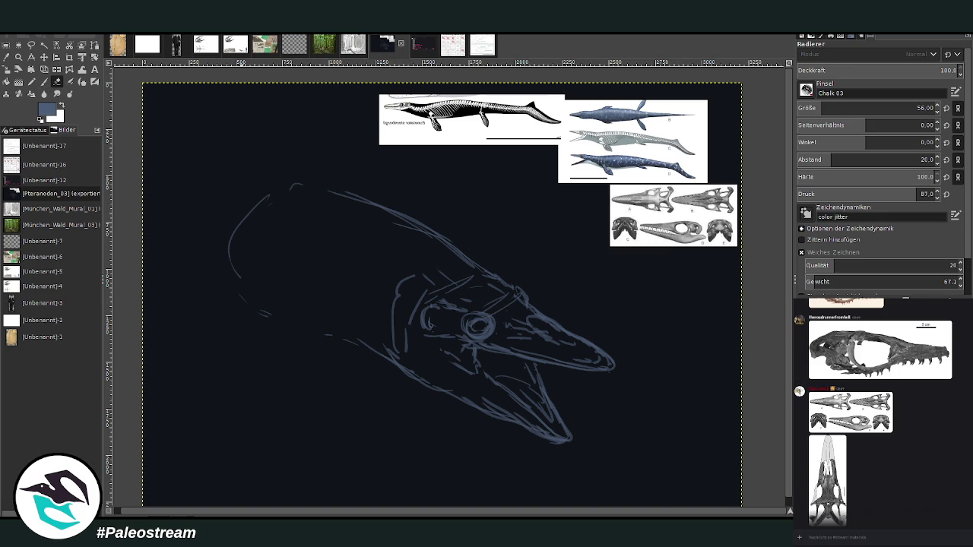
key(p)
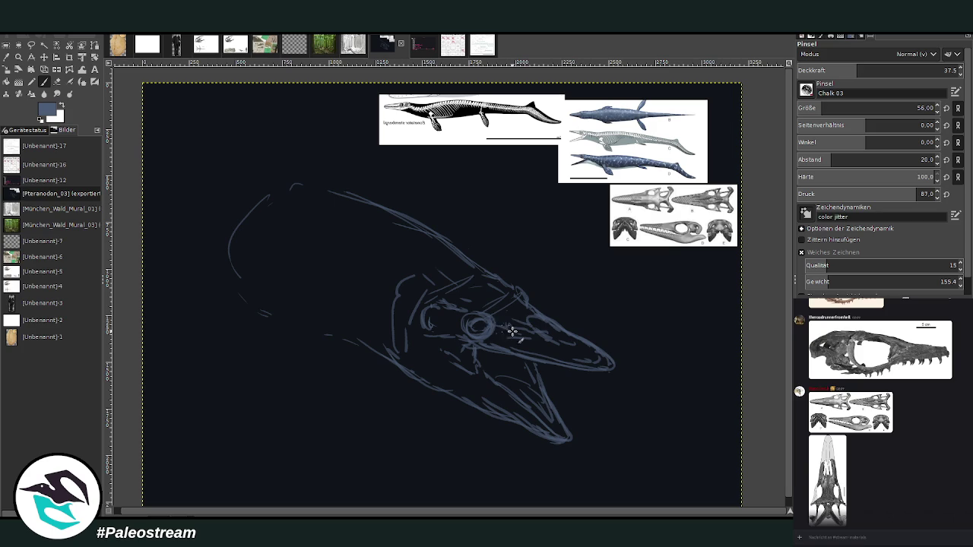
mouse_move(487, 319)
mouse_down()
mouse_move(479, 322)
mouse_move(514, 283)
mouse_up()
drag(486, 312, 456, 332)
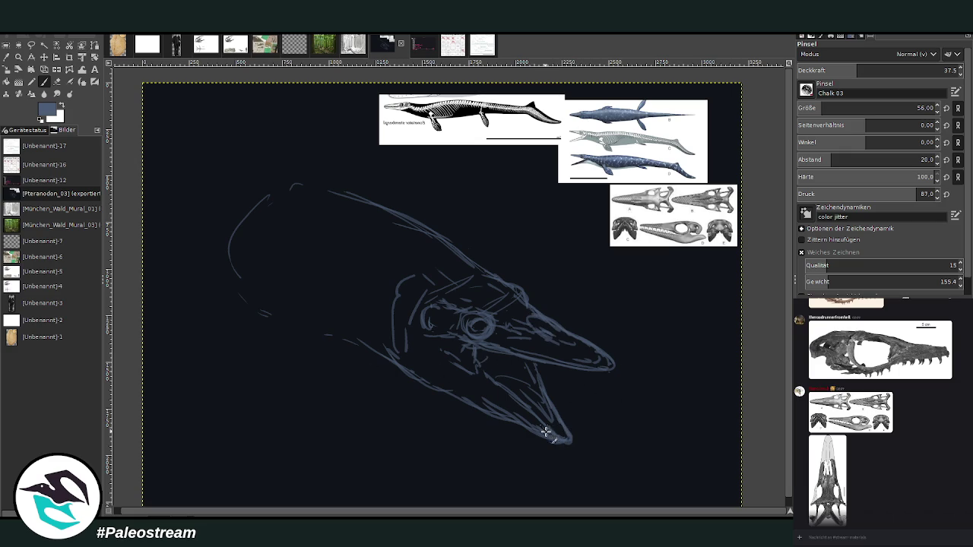
drag(554, 444, 392, 358)
click(57, 81)
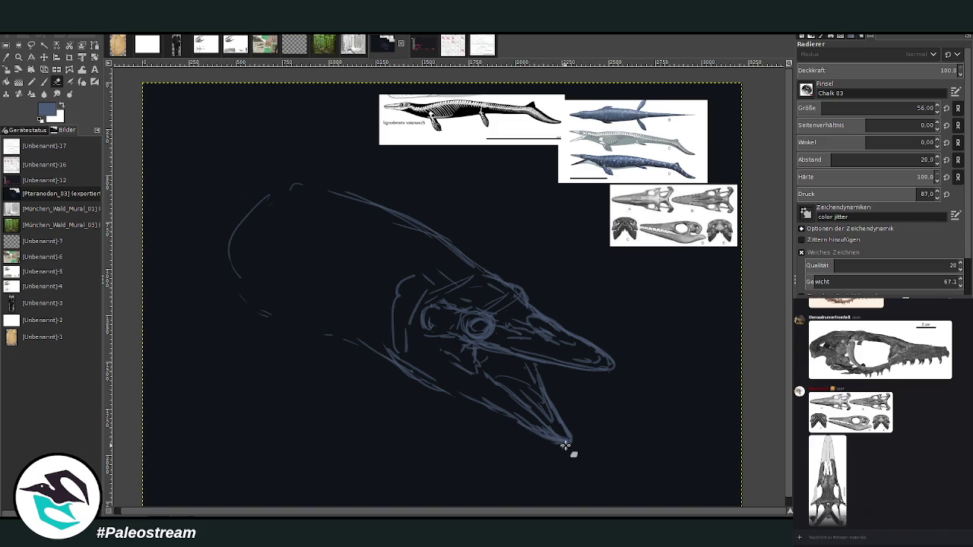
mouse_move(439, 391)
mouse_down()
mouse_move(387, 358)
mouse_move(395, 361)
mouse_up()
Add throat, neck and back contour lines up-left, then delete the whole sketch
key(p)
mouse_move(507, 415)
mouse_down()
mouse_move(389, 346)
mouse_move(382, 358)
mouse_move(267, 282)
mouse_up()
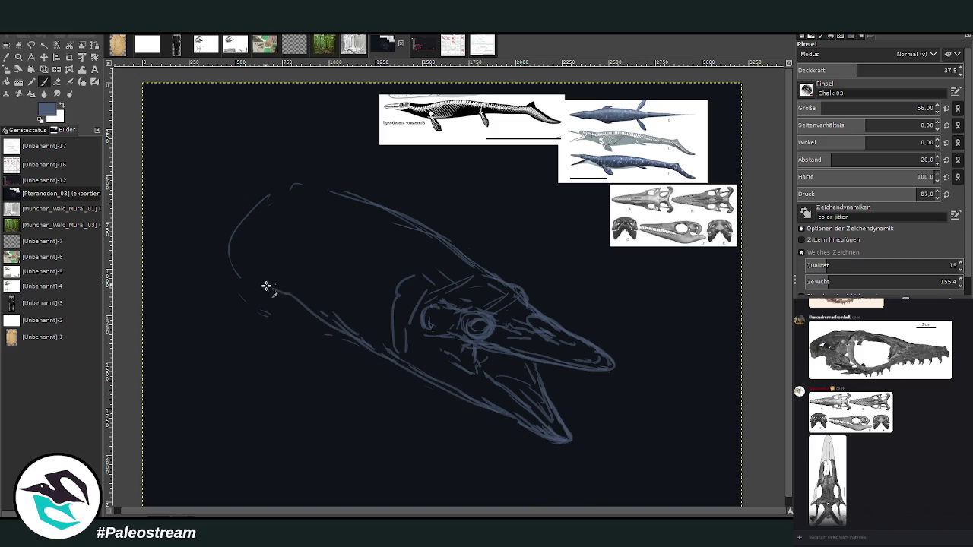
mouse_move(328, 319)
mouse_down()
mouse_move(260, 300)
mouse_move(234, 249)
mouse_up()
drag(321, 318, 281, 306)
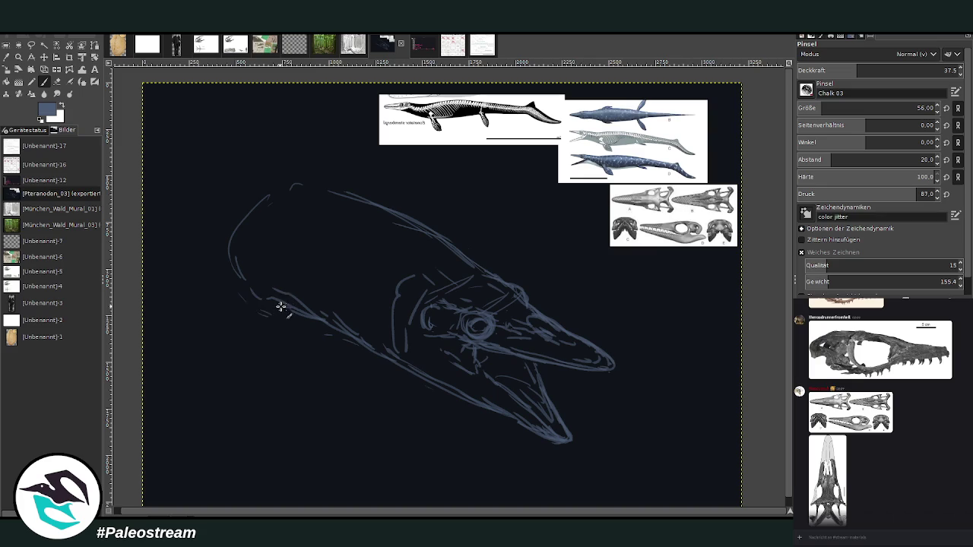
drag(351, 332, 179, 273)
drag(444, 245, 294, 167)
drag(392, 206, 179, 100)
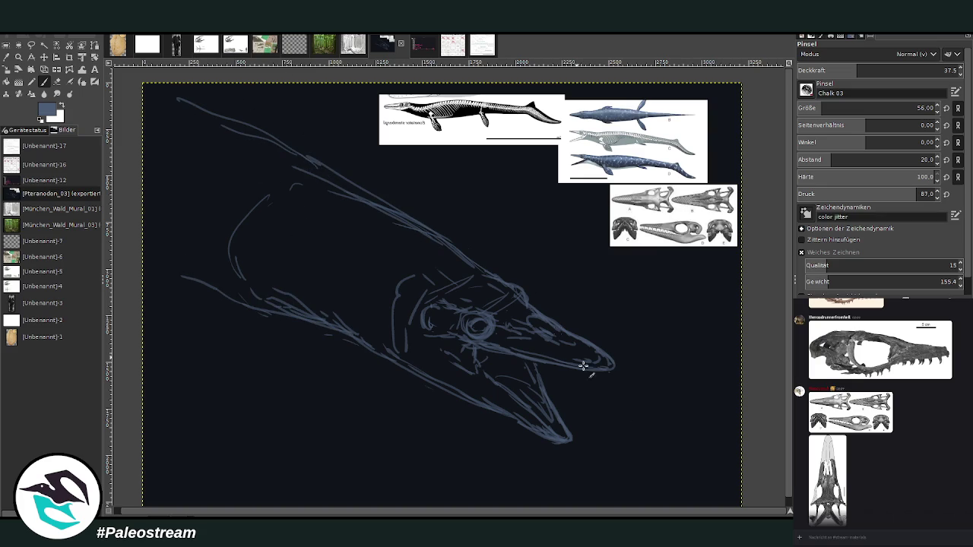
key(Delete)
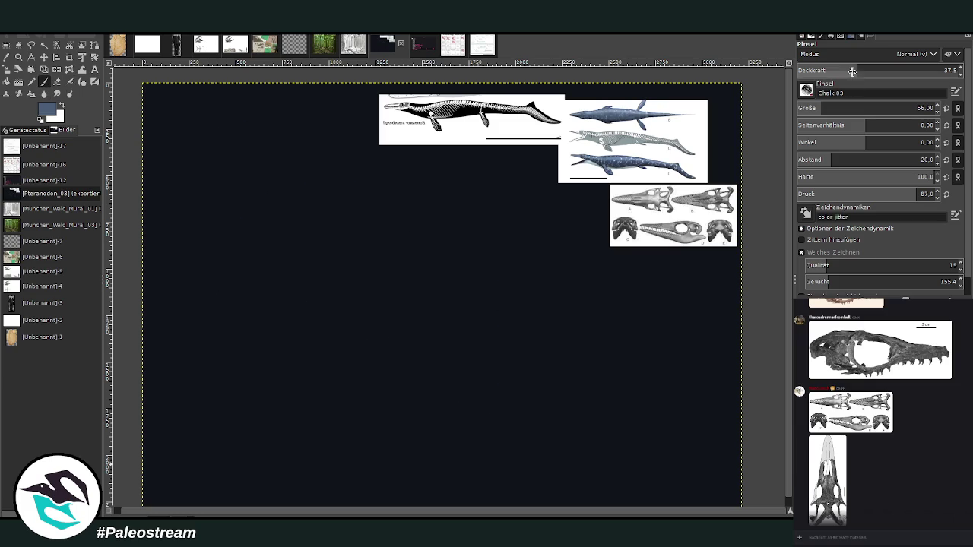
Start a fresh loose head outline sweeping left to the snout tip
mouse_move(437, 258)
mouse_down()
mouse_move(399, 248)
mouse_move(322, 276)
mouse_move(311, 265)
mouse_up()
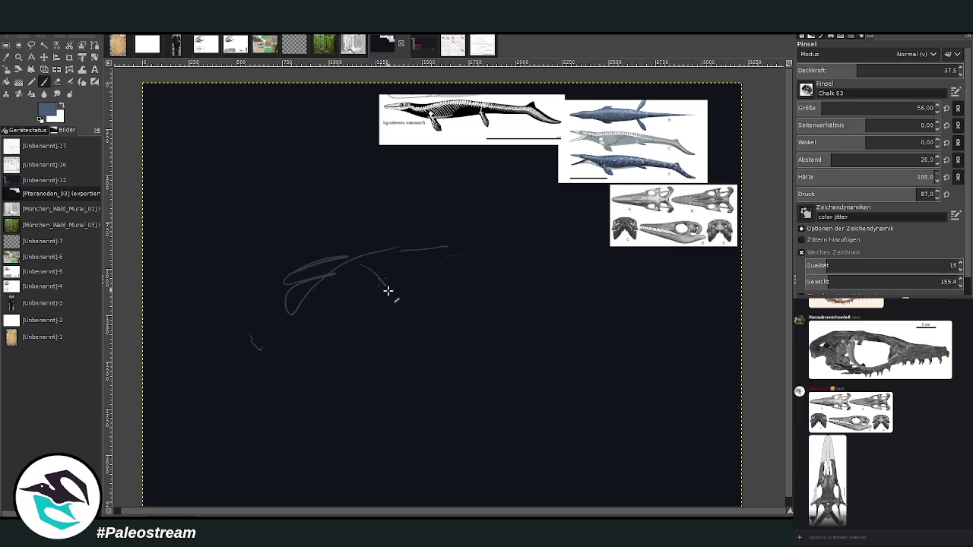
mouse_move(404, 303)
mouse_down()
mouse_move(337, 258)
mouse_move(225, 261)
mouse_up()
drag(317, 274, 199, 255)
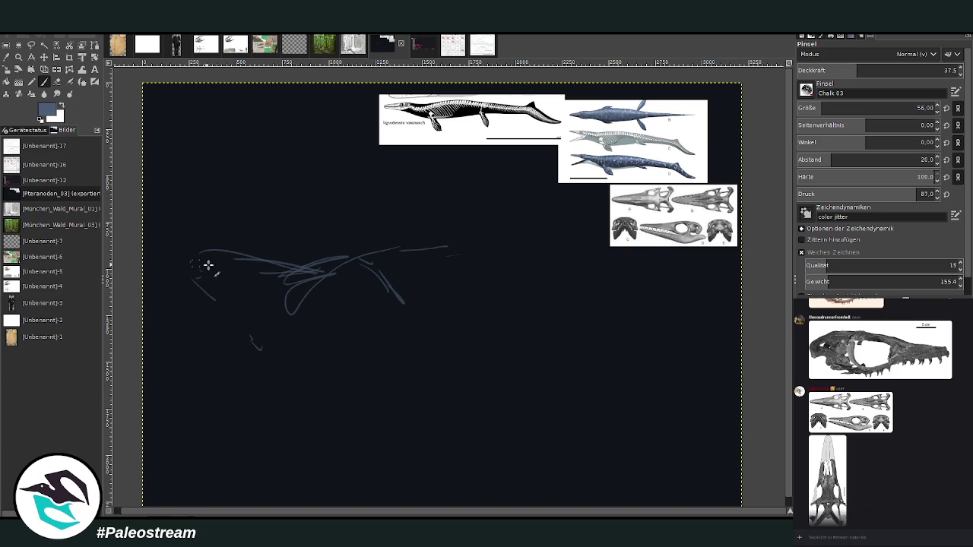
drag(201, 267, 355, 310)
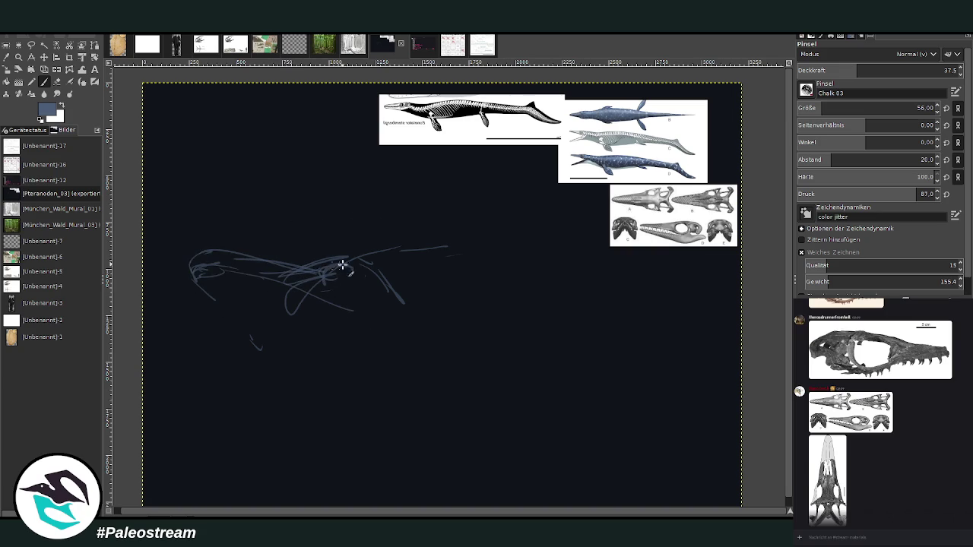
Add a round eye, lower jaw and throat curves, and a line back from the eye
mouse_move(343, 264)
mouse_down()
mouse_move(342, 282)
mouse_move(330, 280)
mouse_move(383, 263)
mouse_move(425, 307)
mouse_move(362, 309)
mouse_move(219, 274)
mouse_move(199, 290)
mouse_move(261, 304)
mouse_move(248, 326)
mouse_move(282, 321)
mouse_move(430, 354)
mouse_up()
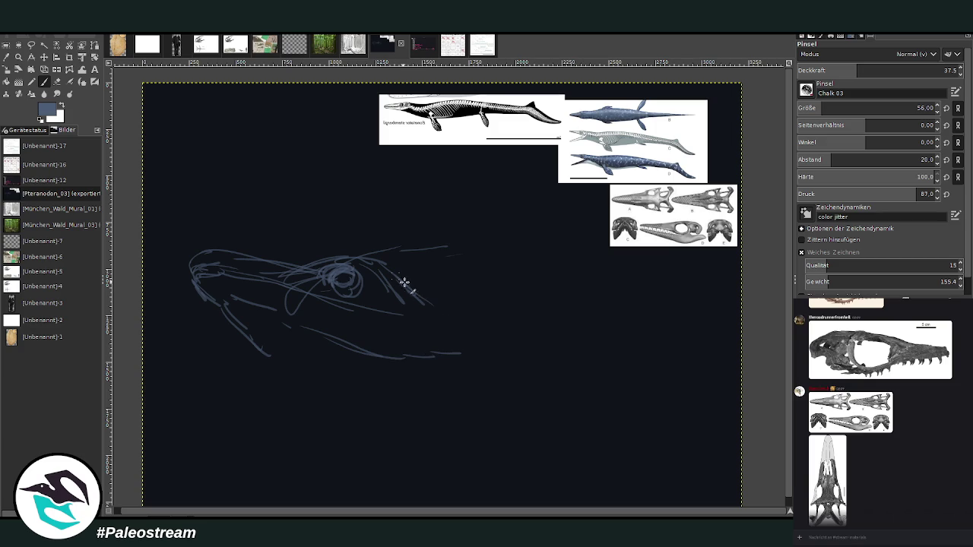
mouse_move(274, 348)
mouse_down()
mouse_move(337, 393)
mouse_move(425, 363)
mouse_up()
drag(285, 384, 348, 389)
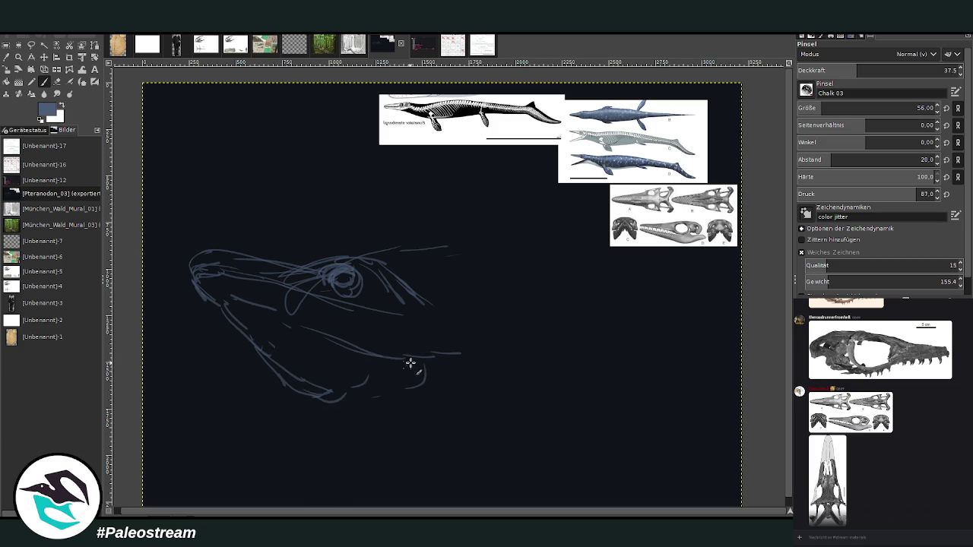
mouse_move(447, 308)
mouse_down()
mouse_move(408, 373)
mouse_move(385, 344)
mouse_up()
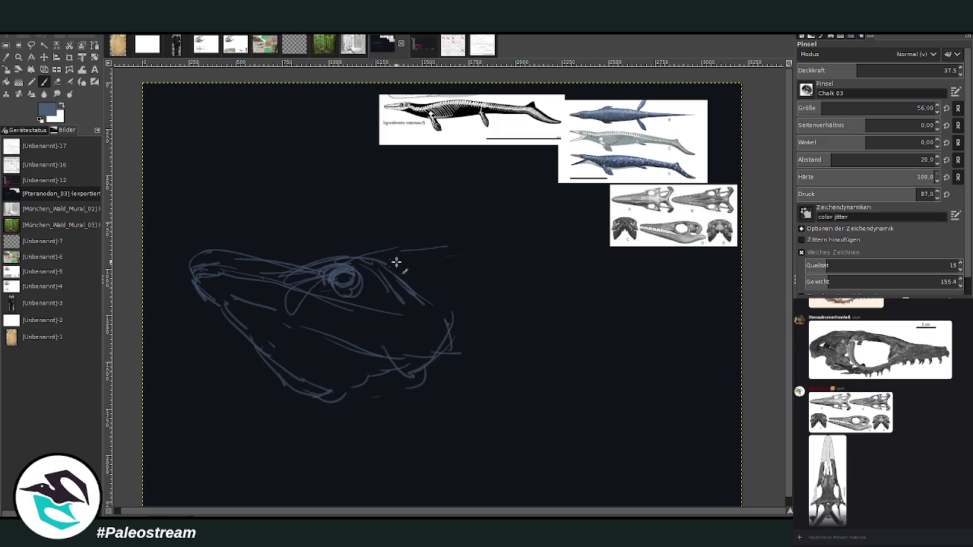
drag(380, 260, 517, 311)
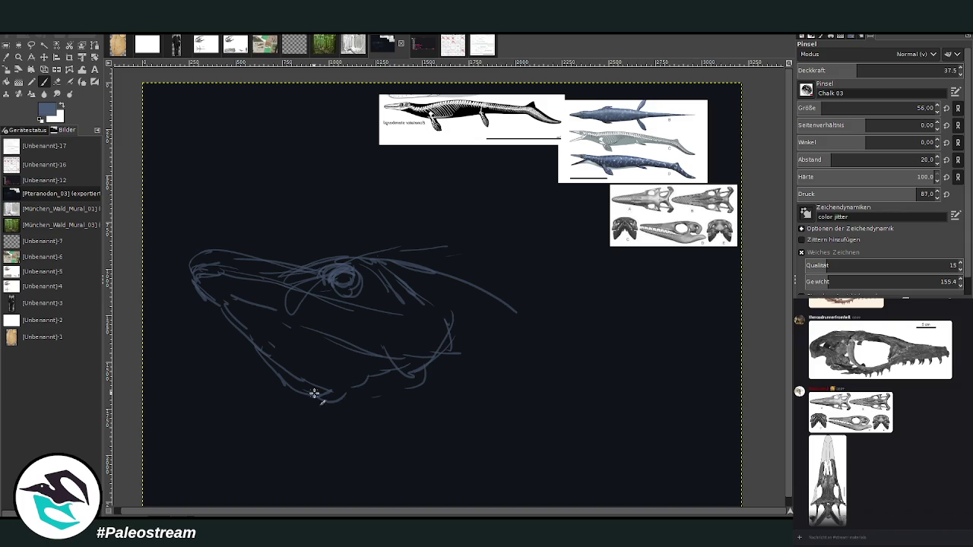
Erase faint strokes atop the head and outline its right side and bottom
drag(314, 393, 368, 418)
click(60, 82)
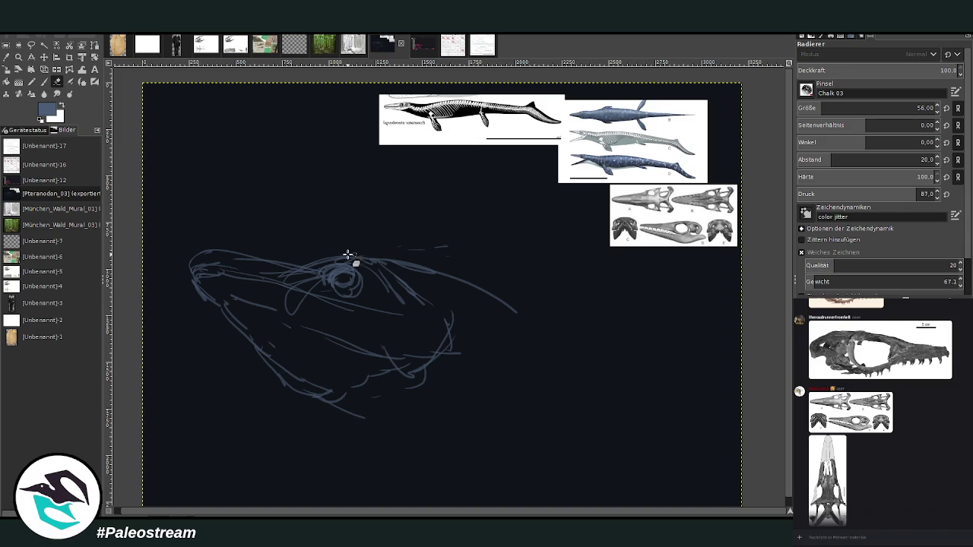
mouse_move(348, 254)
mouse_down()
mouse_move(449, 252)
mouse_move(365, 256)
mouse_up()
click(44, 82)
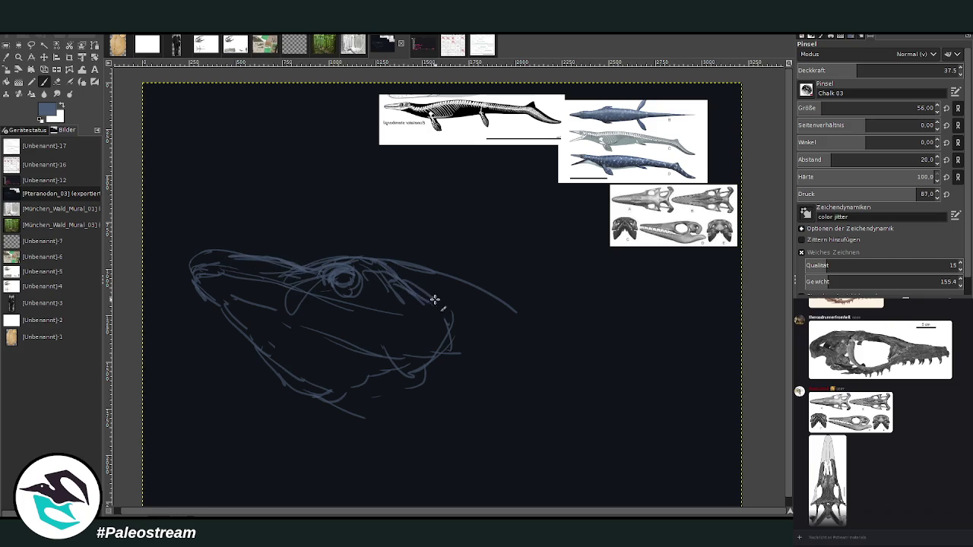
mouse_move(423, 287)
mouse_down()
mouse_move(467, 323)
mouse_move(462, 310)
mouse_move(457, 380)
mouse_move(501, 375)
mouse_up()
drag(392, 397, 351, 403)
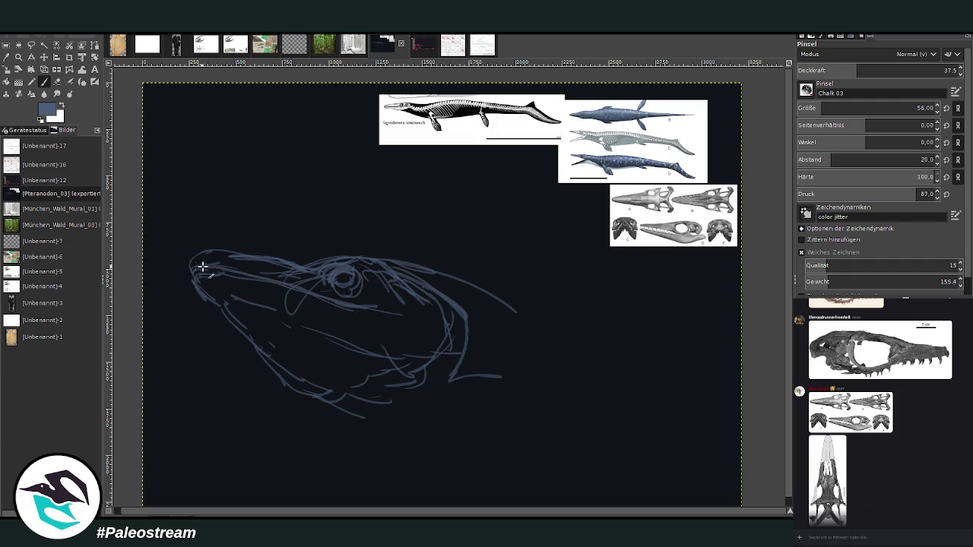
click(255, 335)
Erase stray top marks, set the brush to opacity 39.5 and size 108, and chalk over the eye
click(57, 81)
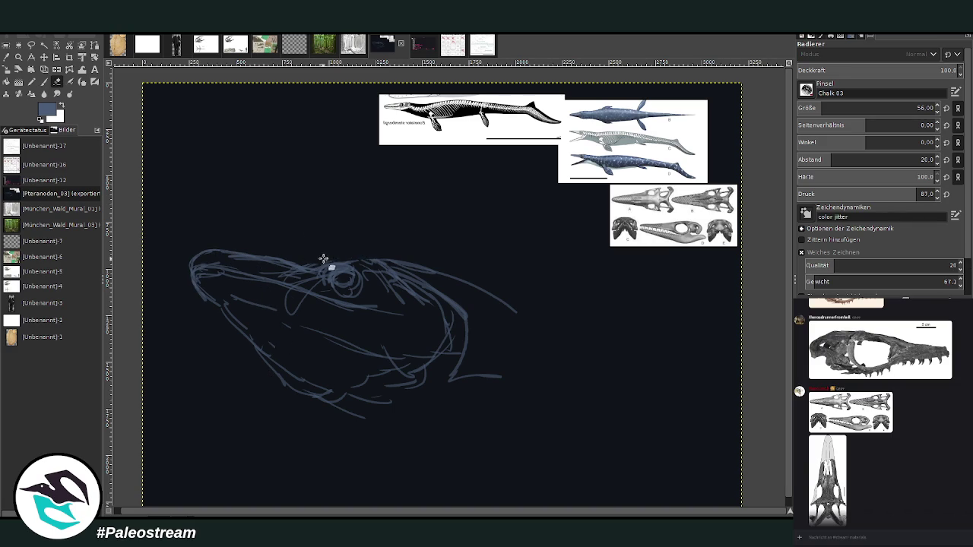
mouse_move(324, 259)
mouse_down()
mouse_move(408, 264)
mouse_move(340, 265)
mouse_up()
key(p)
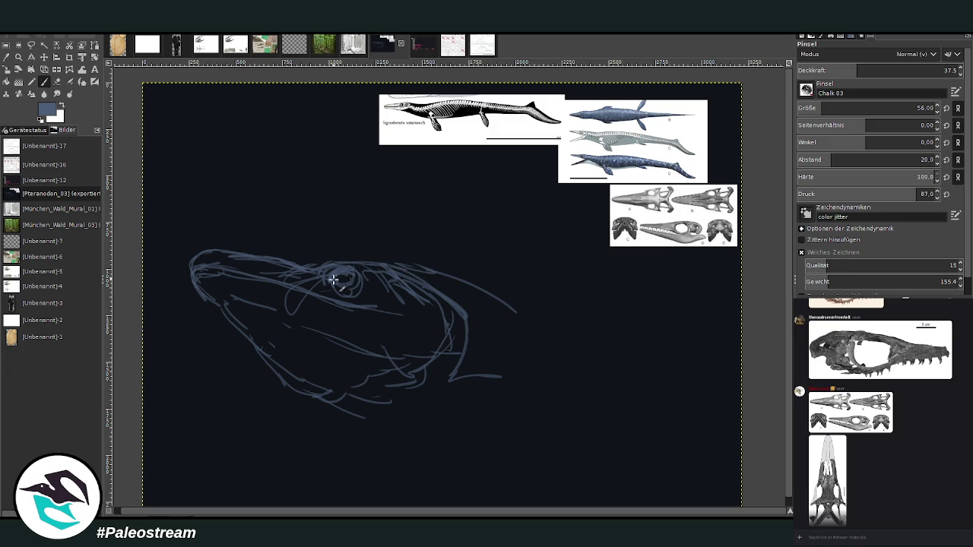
drag(901, 70, 943, 71)
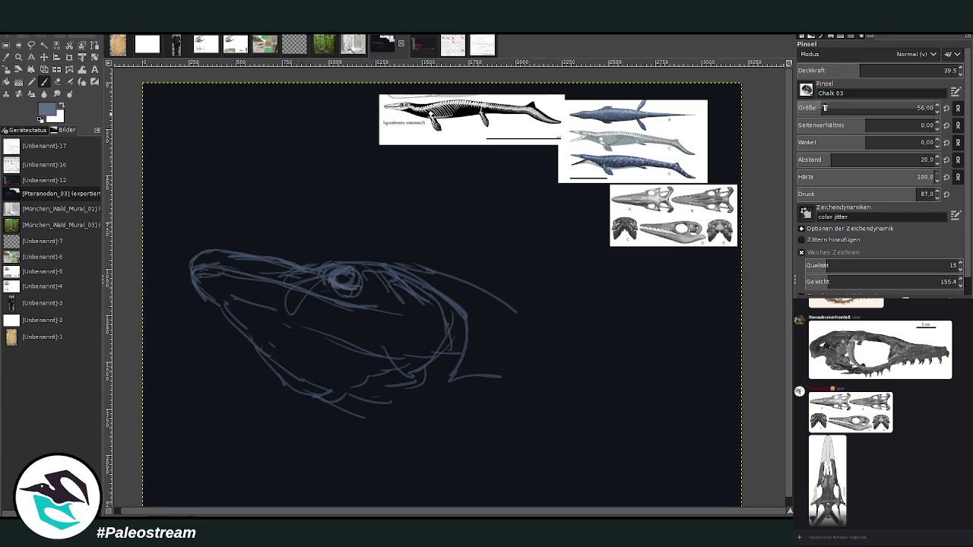
click(914, 108)
mouse_move(338, 293)
mouse_down()
mouse_move(336, 279)
mouse_move(347, 280)
mouse_move(304, 277)
mouse_move(374, 289)
mouse_move(323, 267)
mouse_move(380, 276)
mouse_move(401, 294)
mouse_move(382, 284)
mouse_move(404, 282)
mouse_move(439, 303)
mouse_up()
Darken the painting colour and shade the head behind the eye and along the lower jaw
ctrl+click(738, 240)
ctrl+click(732, 227)
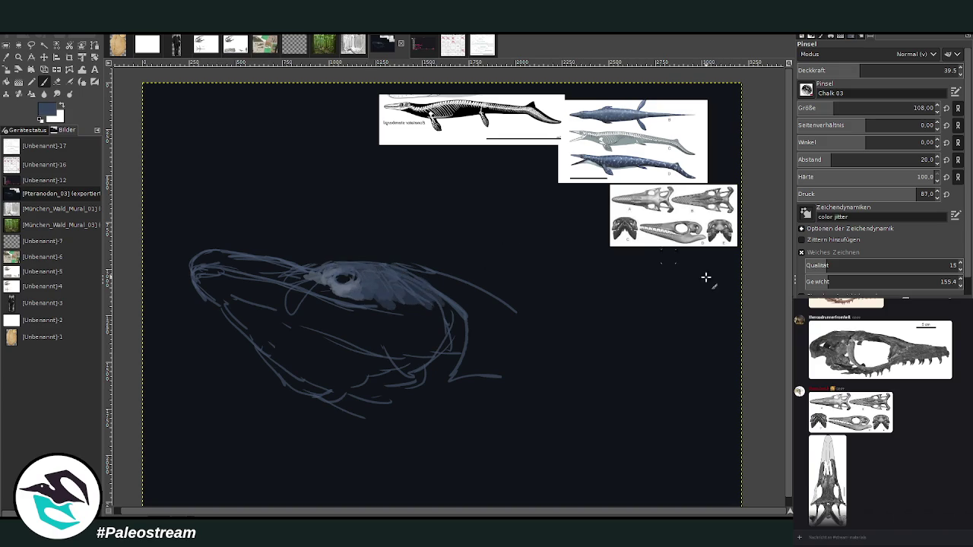
mouse_move(357, 296)
mouse_down()
mouse_move(417, 313)
mouse_move(454, 302)
mouse_move(447, 287)
mouse_move(492, 308)
mouse_up()
drag(426, 275, 511, 323)
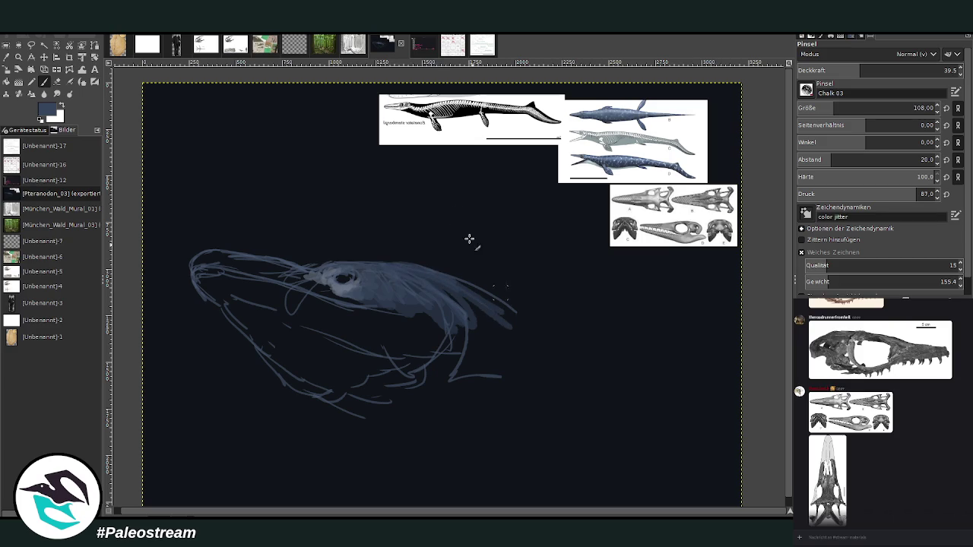
click(56, 80)
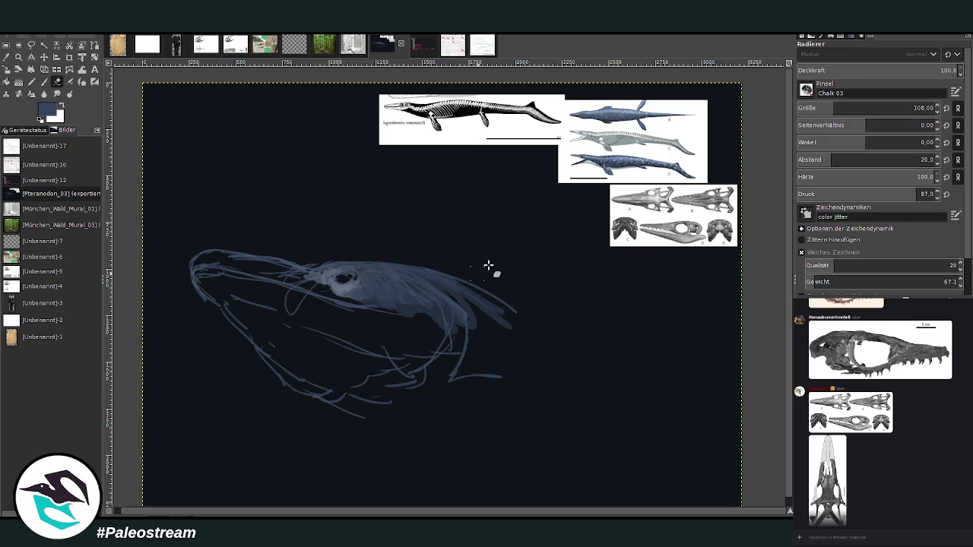
click(44, 82)
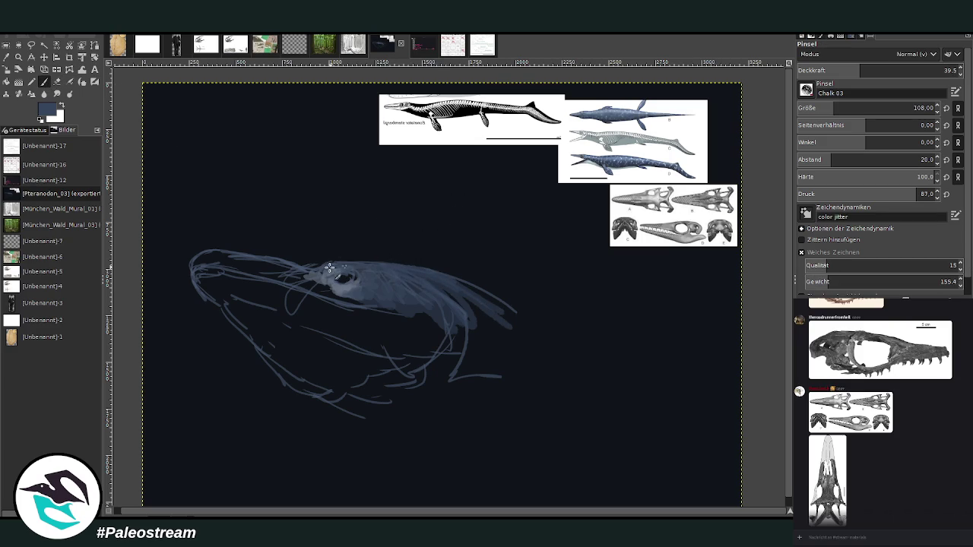
mouse_move(229, 255)
mouse_down()
mouse_move(223, 299)
mouse_move(282, 342)
mouse_move(304, 381)
mouse_move(290, 355)
mouse_move(398, 387)
mouse_move(374, 358)
mouse_move(469, 372)
mouse_move(329, 402)
mouse_move(413, 435)
mouse_up()
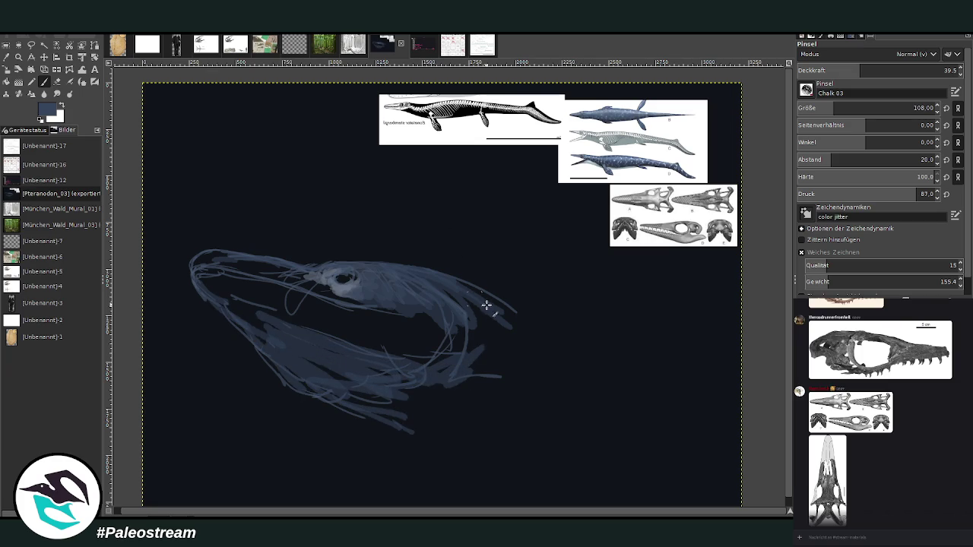
Extend the upper jaw curve and hatch chalk strokes beneath the lower jaw
mouse_move(486, 305)
mouse_down()
mouse_move(525, 320)
mouse_move(571, 372)
mouse_up()
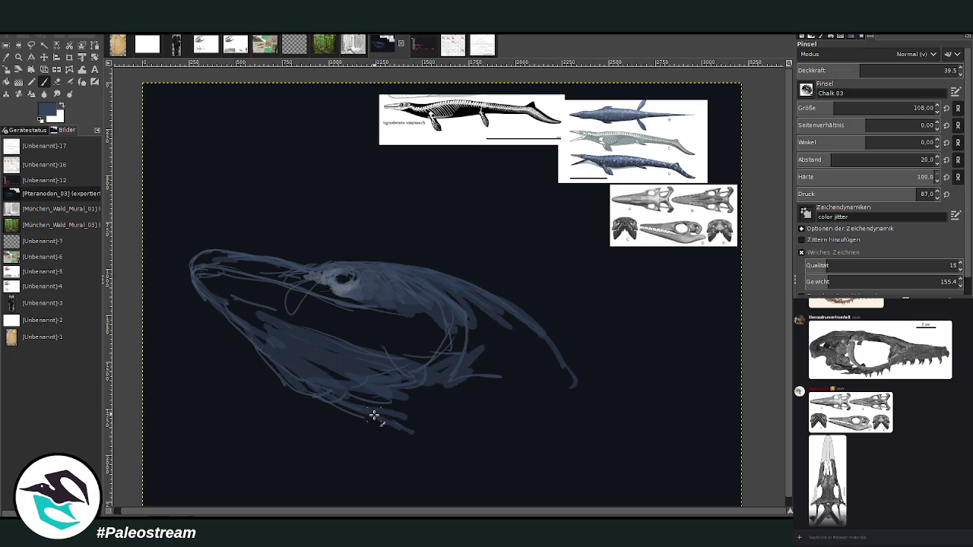
drag(374, 415, 401, 445)
drag(539, 340, 593, 448)
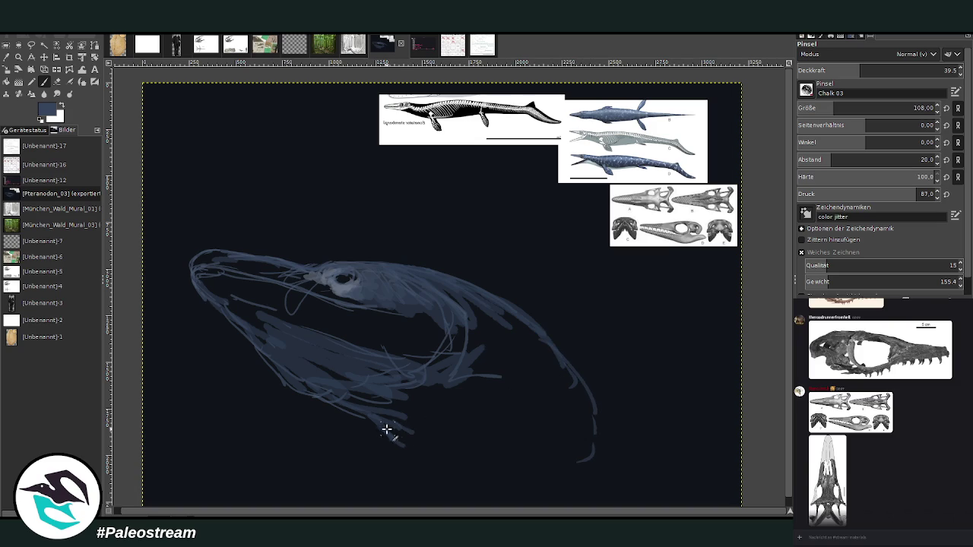
drag(386, 431, 439, 480)
mouse_move(471, 378)
mouse_down()
mouse_move(428, 385)
mouse_move(402, 411)
mouse_move(408, 434)
mouse_move(483, 447)
mouse_up()
drag(336, 401, 294, 347)
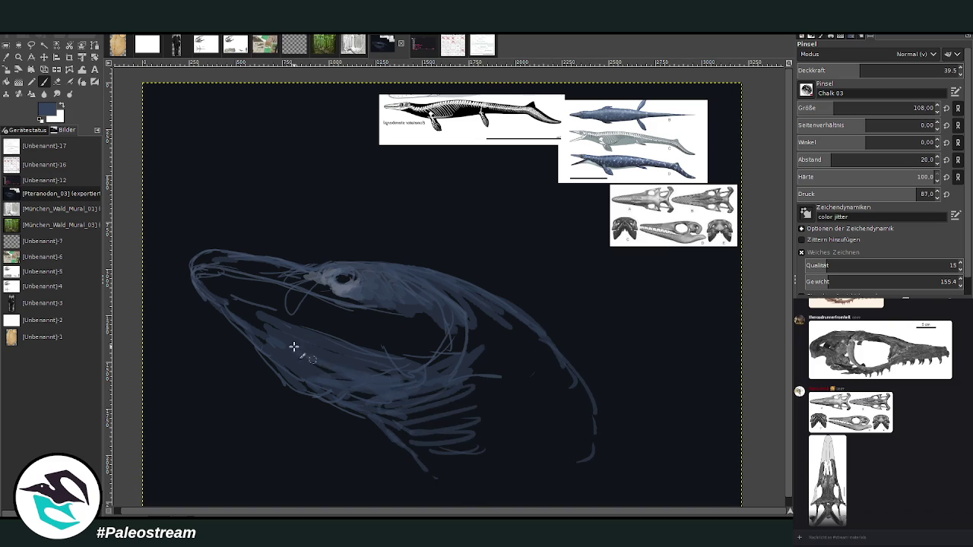
Hatch lighter chalk over the jaw, eye and throat, erasing excess along the upper jaw
key(x)
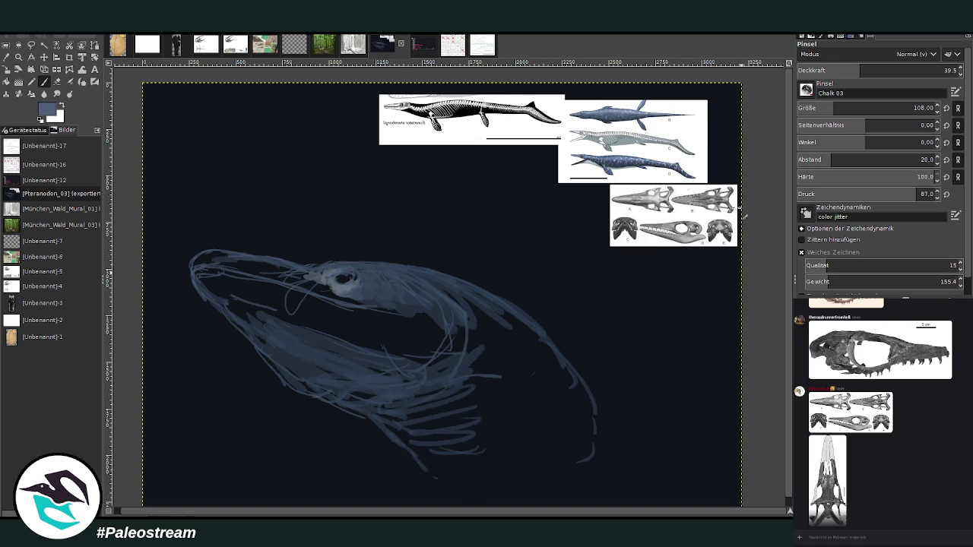
mouse_move(332, 373)
mouse_down()
mouse_move(269, 337)
mouse_move(315, 386)
mouse_move(261, 308)
mouse_up()
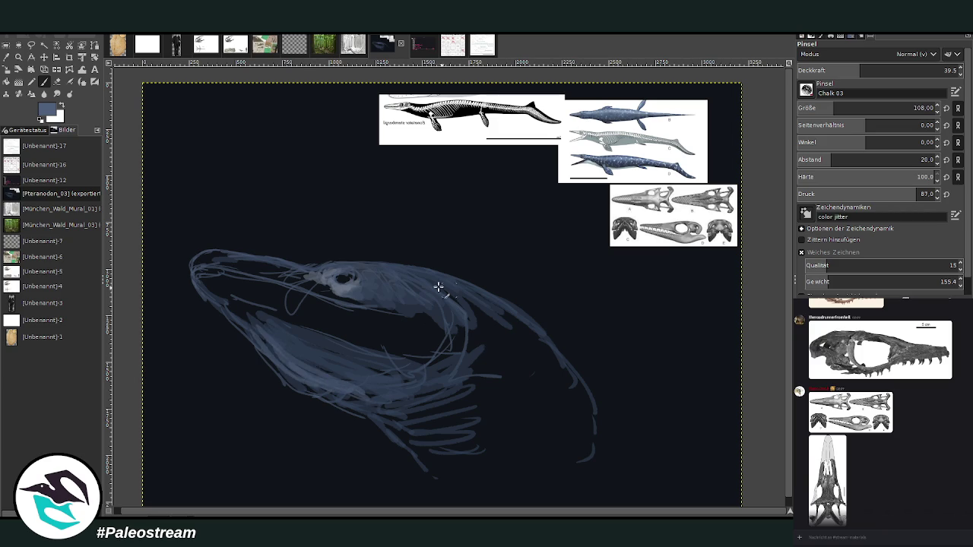
mouse_move(358, 301)
mouse_down()
mouse_move(310, 283)
mouse_move(326, 279)
mouse_move(266, 267)
mouse_up()
key(shift+e)
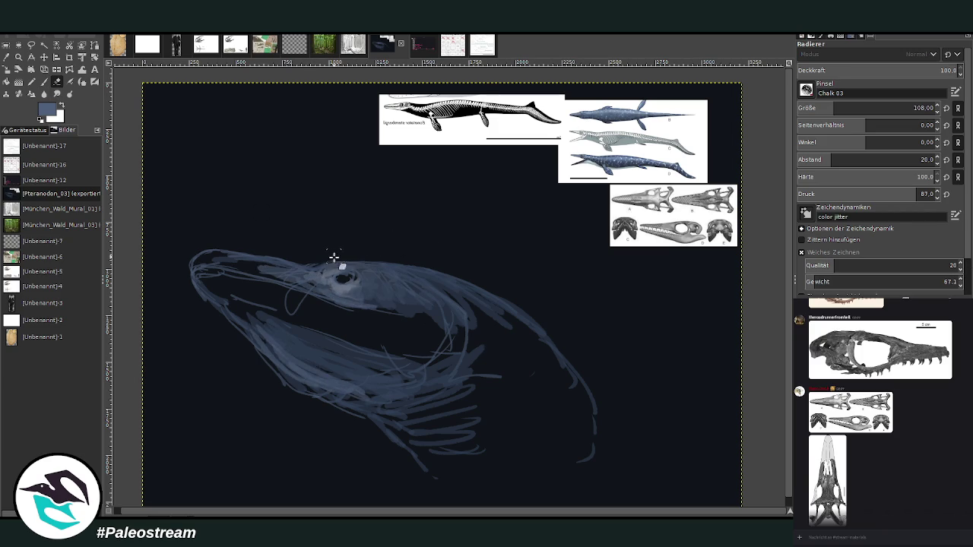
mouse_move(315, 264)
mouse_down()
mouse_move(352, 263)
mouse_move(304, 265)
mouse_move(239, 248)
mouse_up()
key(p)
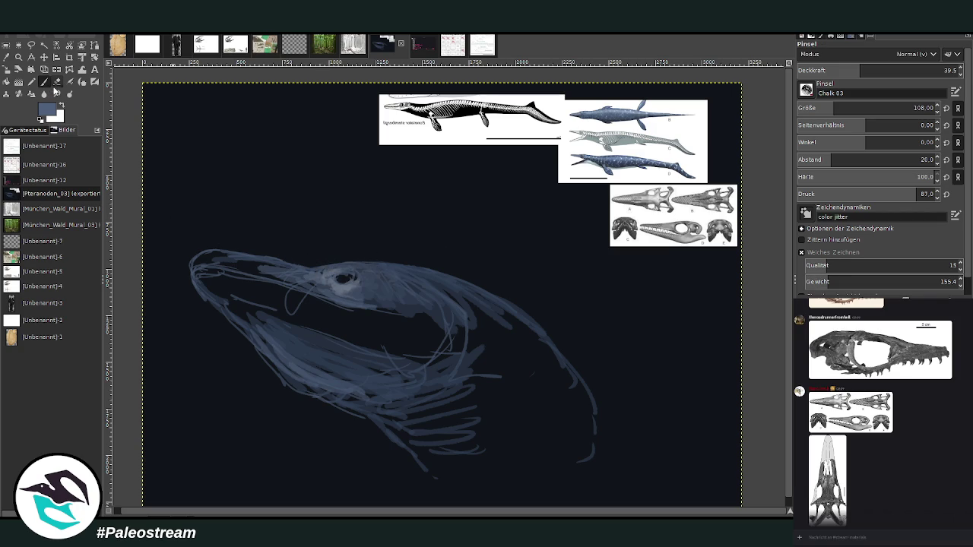
mouse_move(308, 291)
mouse_down()
mouse_move(373, 322)
mouse_move(342, 330)
mouse_move(384, 330)
mouse_move(391, 314)
mouse_move(424, 322)
mouse_move(450, 382)
mouse_move(473, 384)
mouse_move(462, 408)
mouse_move(489, 369)
mouse_up()
Enlarge the brush to 178 and hatch broad chalk strokes over the throat and lower-right body
drag(813, 108, 867, 108)
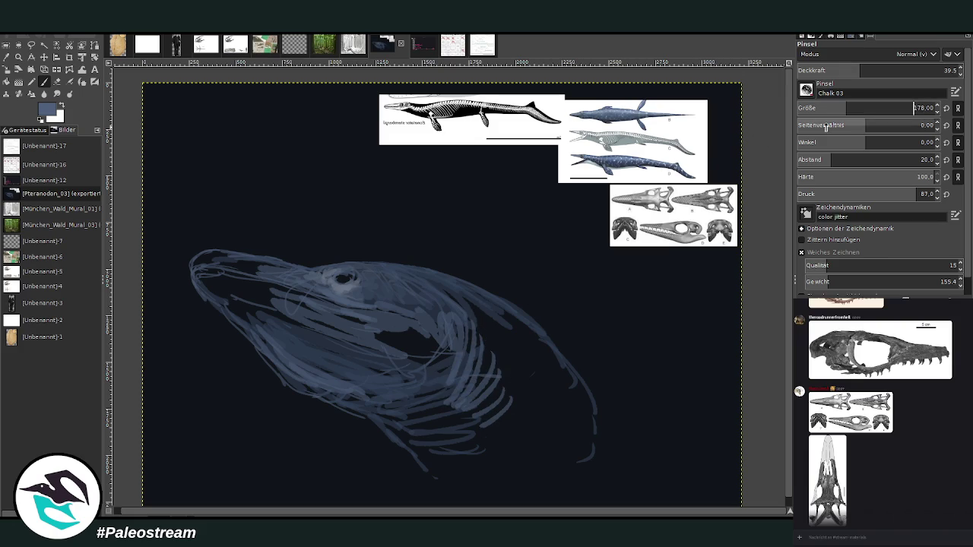
mouse_move(462, 348)
mouse_down()
mouse_move(492, 339)
mouse_move(508, 411)
mouse_up()
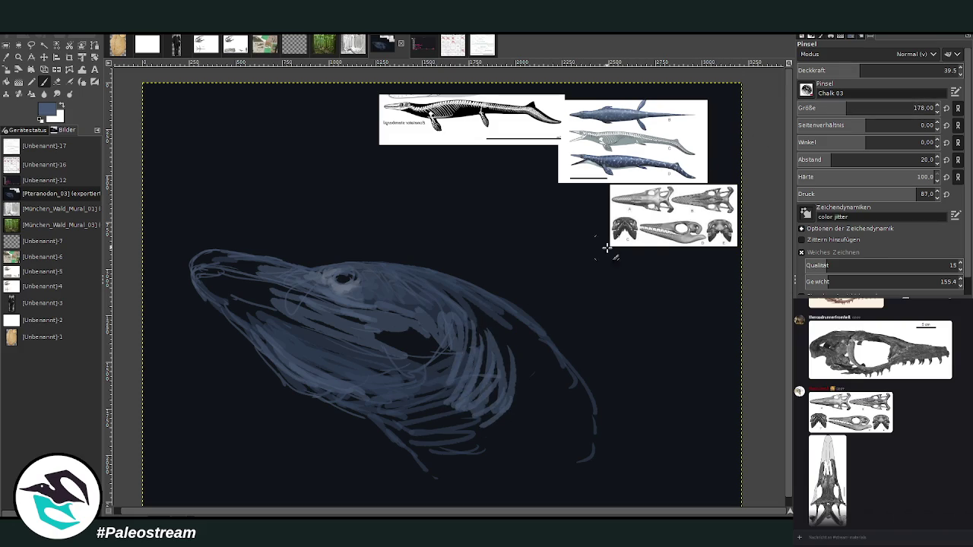
mouse_move(464, 319)
mouse_down()
mouse_move(492, 318)
mouse_move(529, 395)
mouse_up()
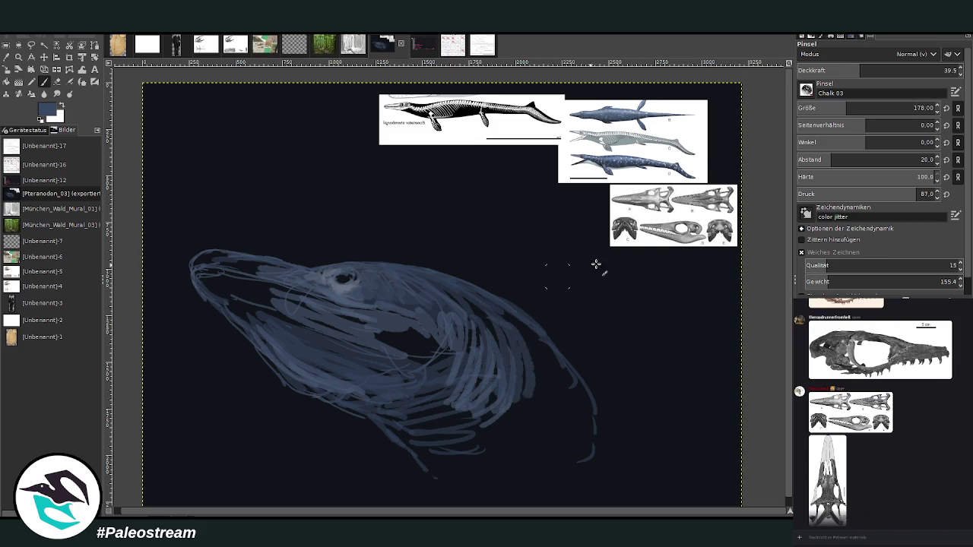
mouse_move(503, 351)
mouse_down()
mouse_move(547, 370)
mouse_move(524, 393)
mouse_up()
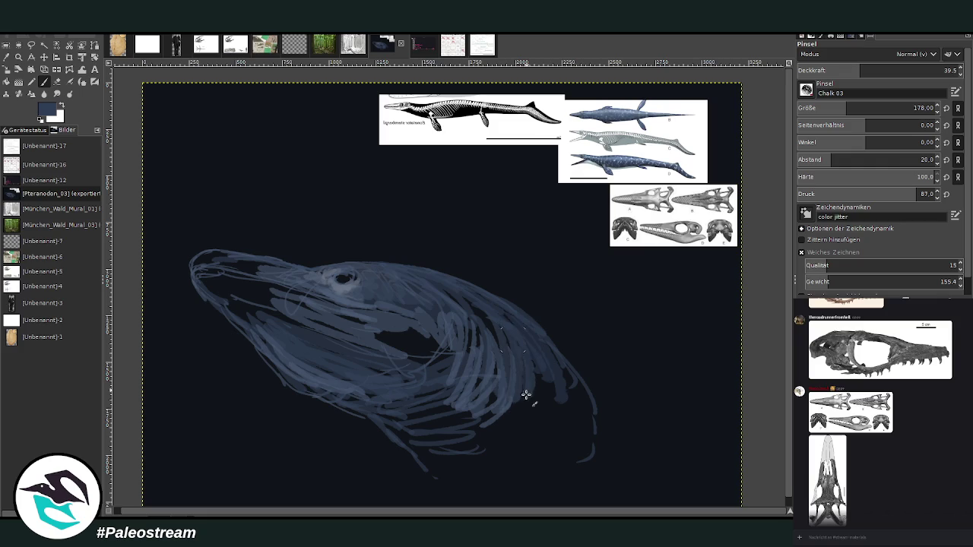
mouse_move(511, 354)
mouse_down()
mouse_move(476, 322)
mouse_move(564, 380)
mouse_up()
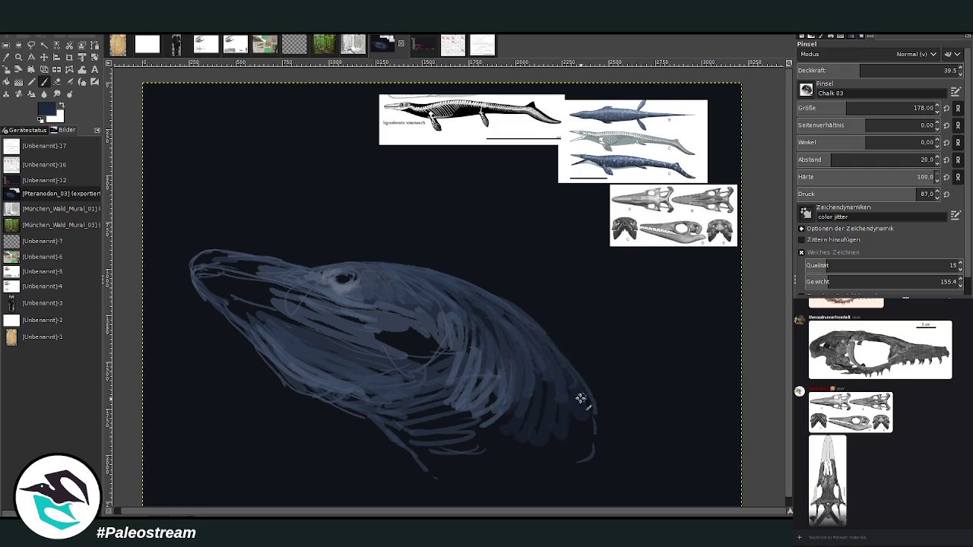
mouse_move(537, 336)
mouse_down()
mouse_move(578, 441)
mouse_move(512, 417)
mouse_move(462, 464)
mouse_move(404, 430)
mouse_move(419, 430)
mouse_move(452, 462)
mouse_move(430, 393)
mouse_move(460, 427)
mouse_move(543, 419)
mouse_move(578, 445)
mouse_move(438, 466)
mouse_up()
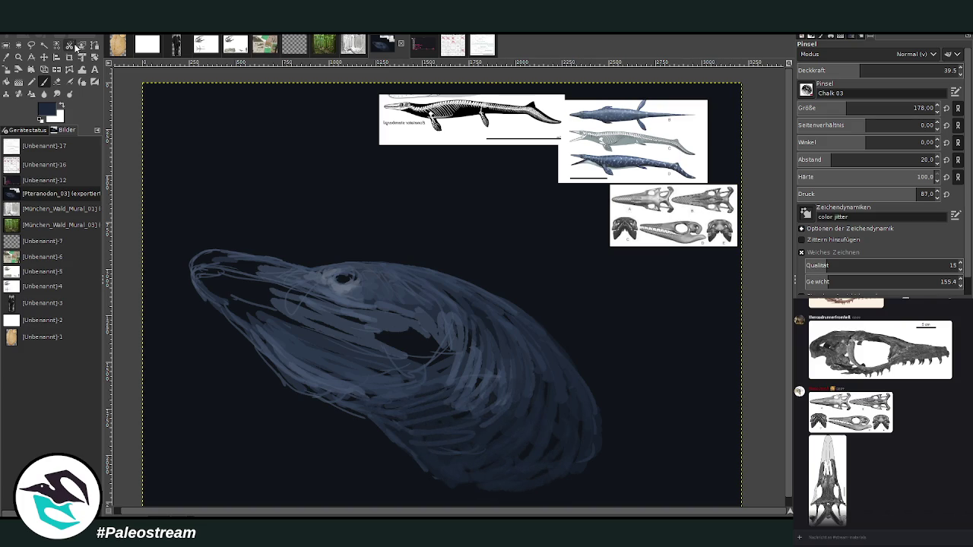
Warp the chalk strokes along the lower jaw edge into a tapered snout outline
click(82, 69)
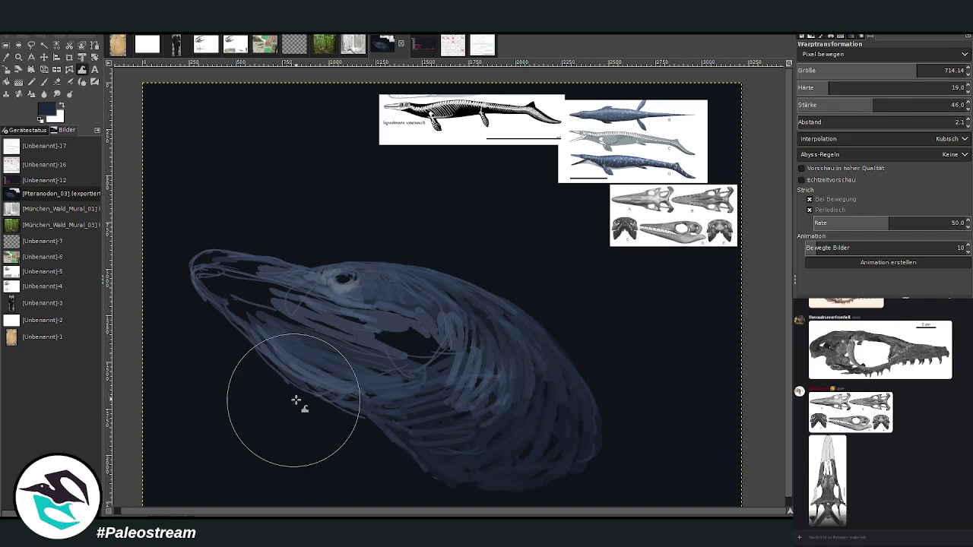
mouse_move(296, 401)
mouse_down()
mouse_move(263, 386)
mouse_move(297, 391)
mouse_move(257, 372)
mouse_move(244, 352)
mouse_move(250, 347)
mouse_move(243, 384)
mouse_move(261, 326)
mouse_move(263, 360)
mouse_move(279, 370)
mouse_move(218, 335)
mouse_move(322, 408)
mouse_move(191, 304)
mouse_move(183, 267)
mouse_up()
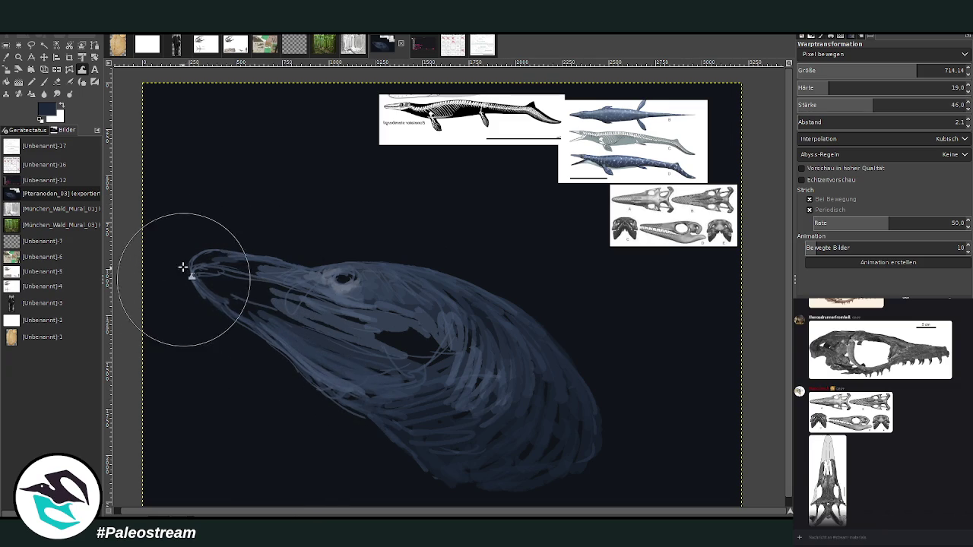
click(45, 81)
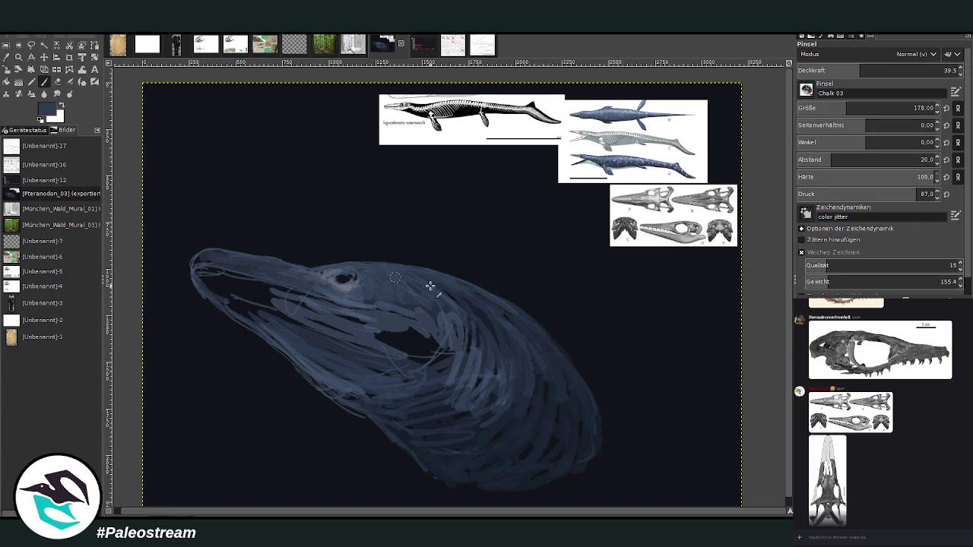
Set the eraser to size 127 with lower spacing and sample the dark body colour
click(57, 81)
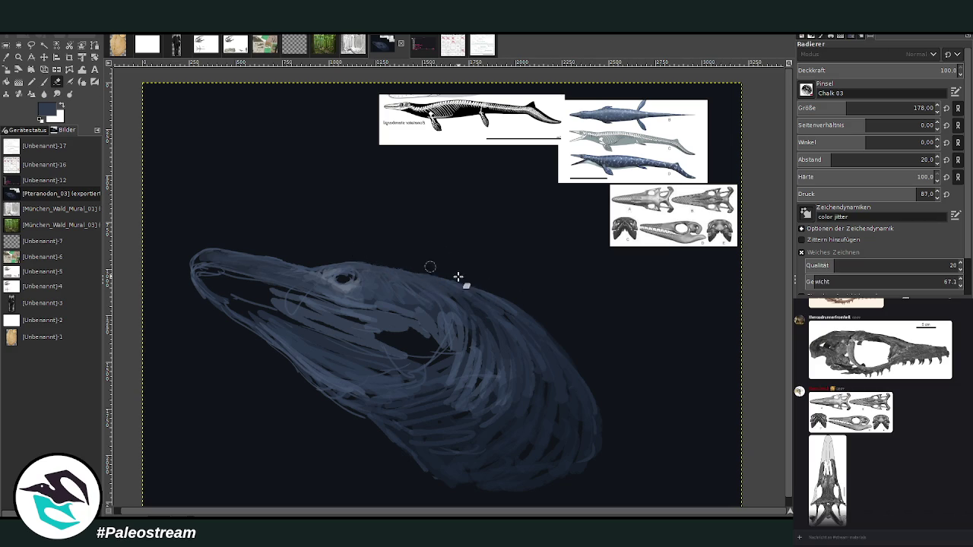
drag(845, 107, 832, 108)
drag(831, 160, 826, 160)
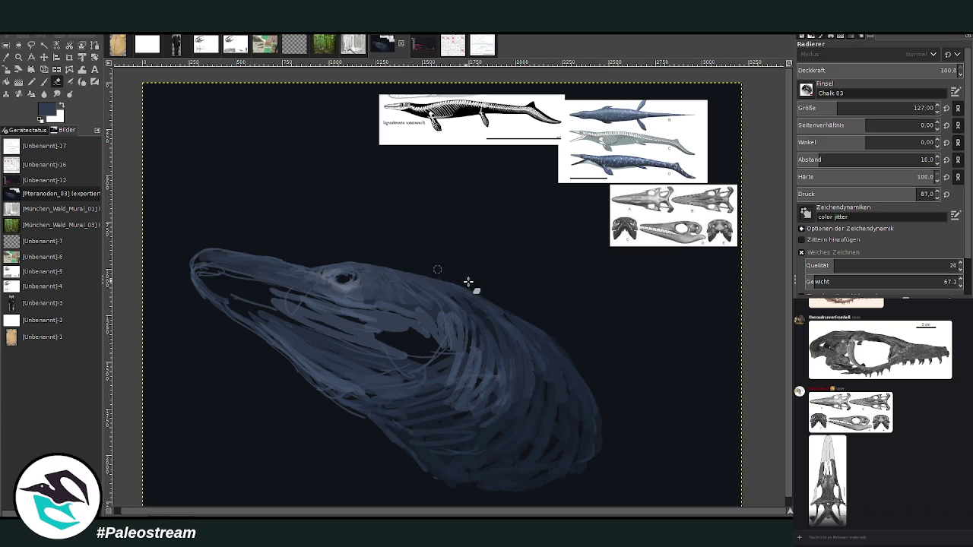
key(o)
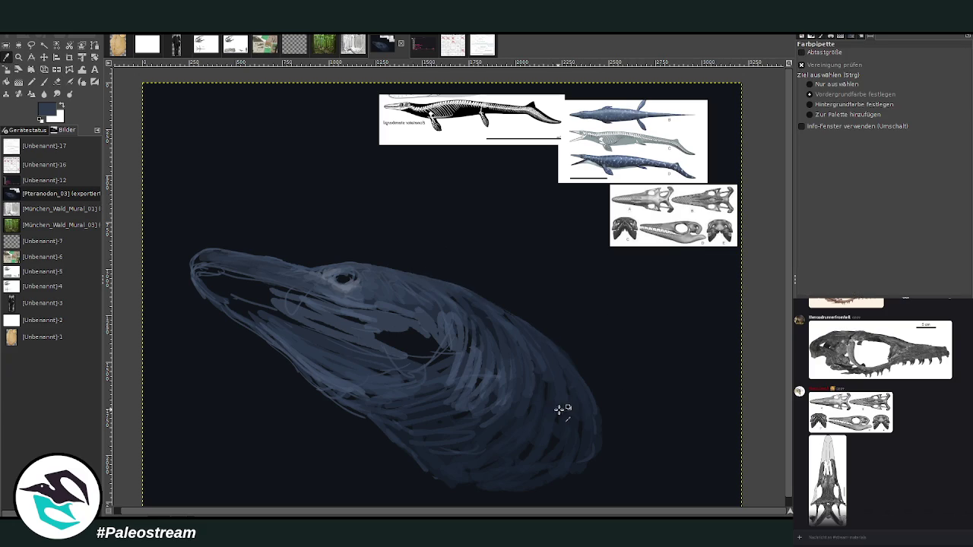
click(579, 430)
key(p)
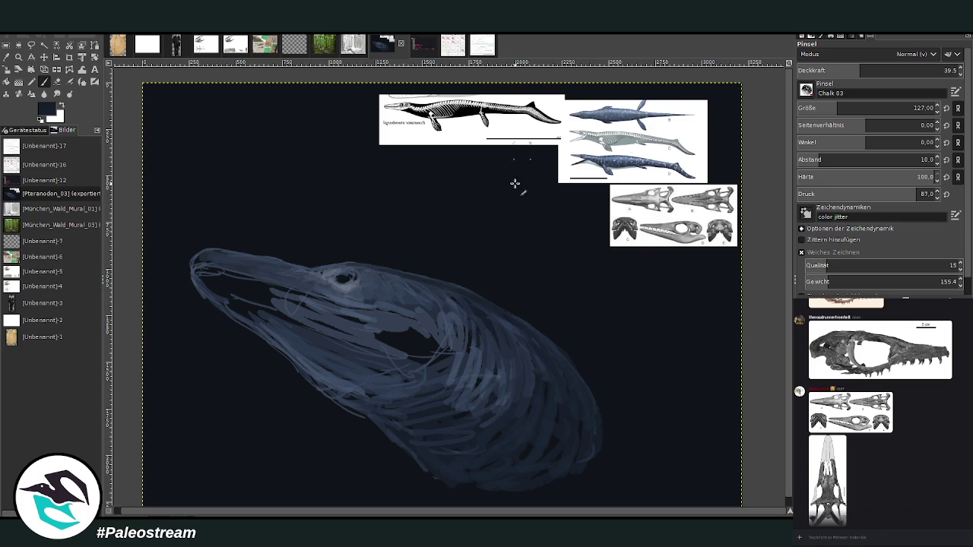
Paint dark smoothing strokes over the area below the eye and swirling strokes over the throat
mouse_move(433, 318)
mouse_down()
mouse_move(430, 299)
mouse_move(456, 336)
mouse_move(406, 348)
mouse_move(406, 326)
mouse_move(381, 332)
mouse_move(431, 350)
mouse_move(265, 293)
mouse_move(275, 290)
mouse_move(228, 285)
mouse_move(266, 302)
mouse_up()
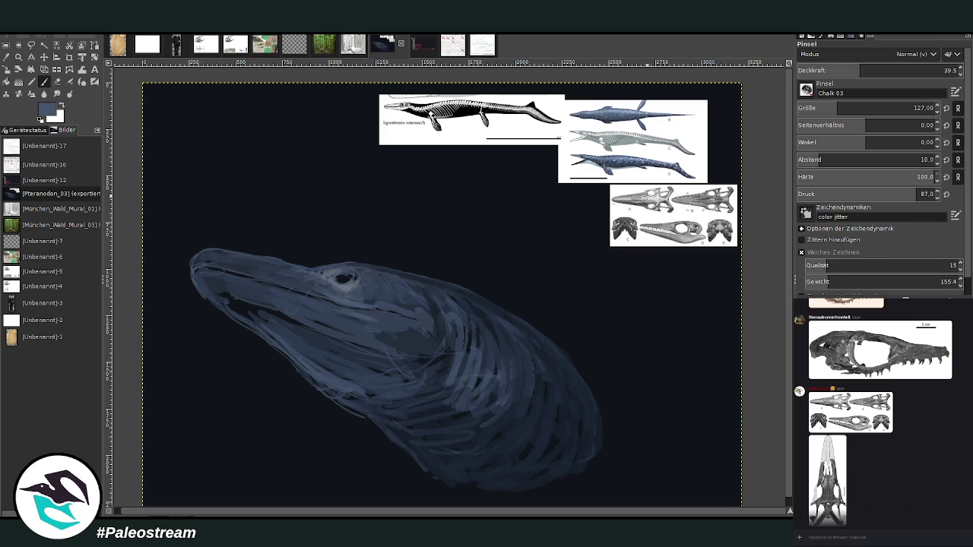
drag(358, 326, 266, 296)
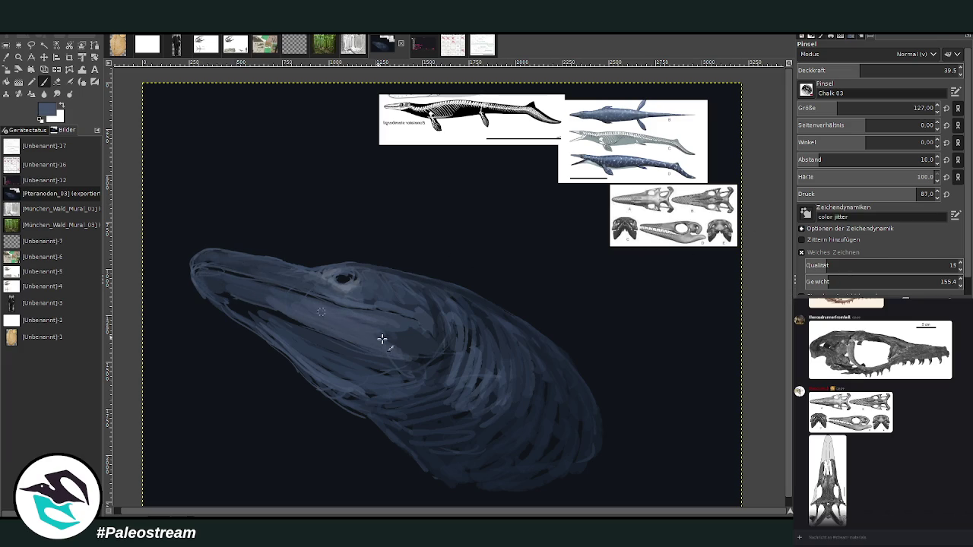
mouse_move(372, 335)
mouse_down()
mouse_move(425, 349)
mouse_move(456, 381)
mouse_move(347, 362)
mouse_up()
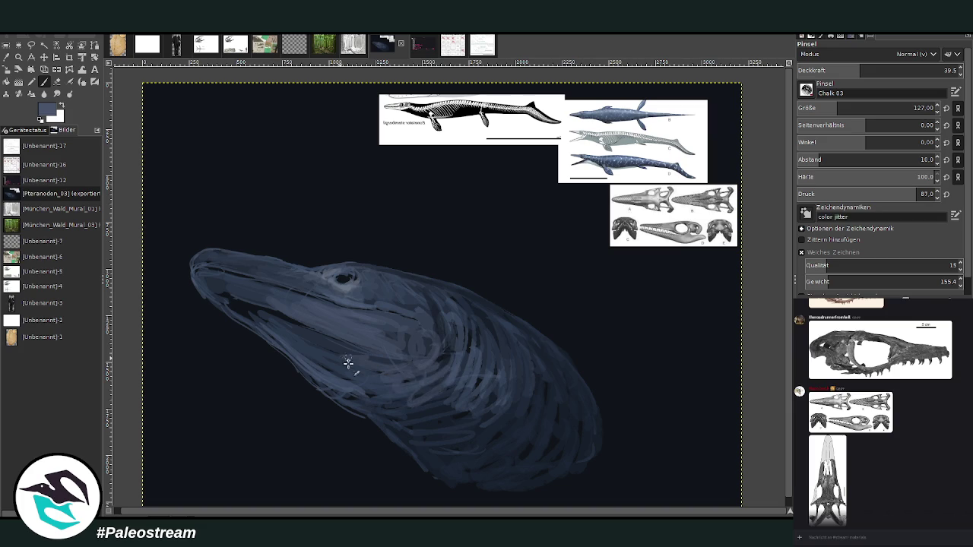
mouse_move(463, 392)
mouse_down()
mouse_move(406, 409)
mouse_move(456, 427)
mouse_move(419, 392)
mouse_move(371, 393)
mouse_up()
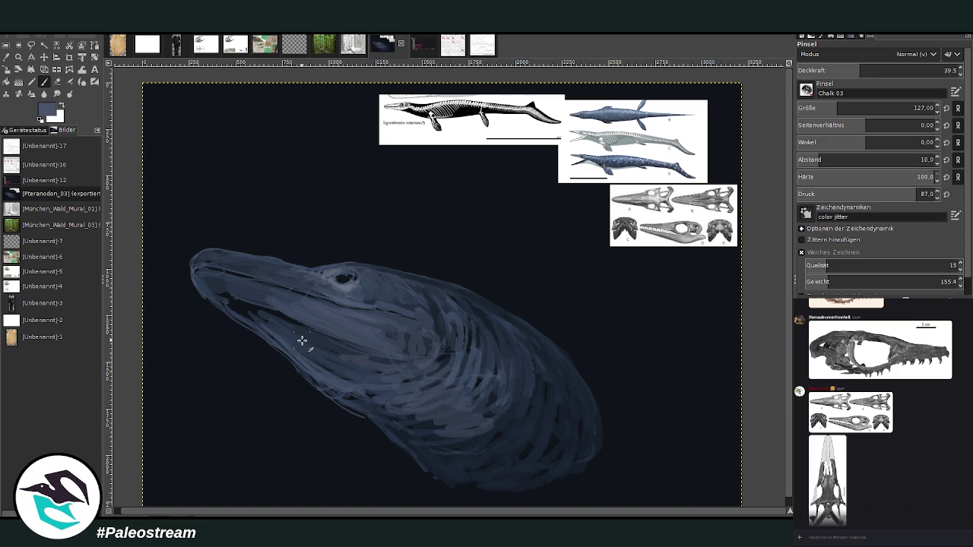
Select a rectangle around the mosasaur head and start scaling it with the Scale tool
key(minus)
key(minus)
key(z)
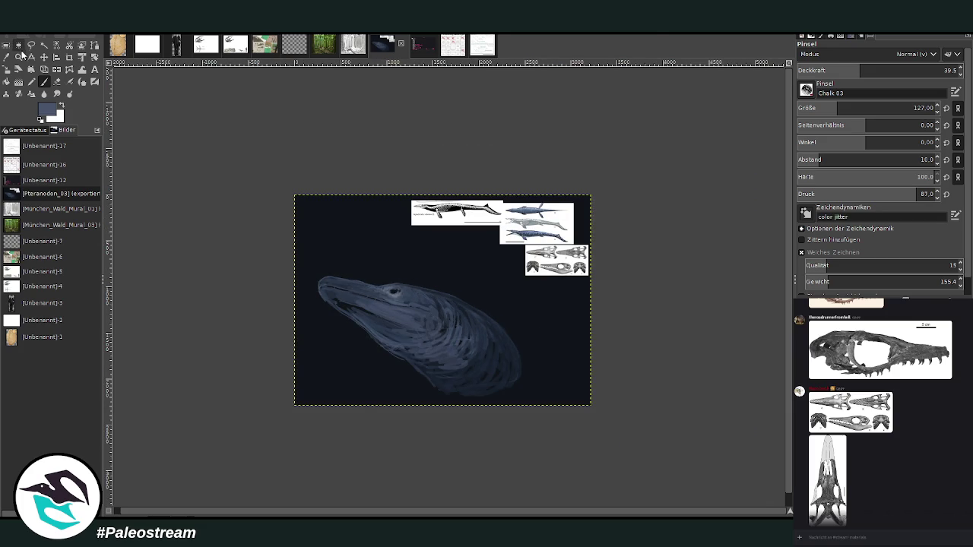
drag(325, 206, 600, 432)
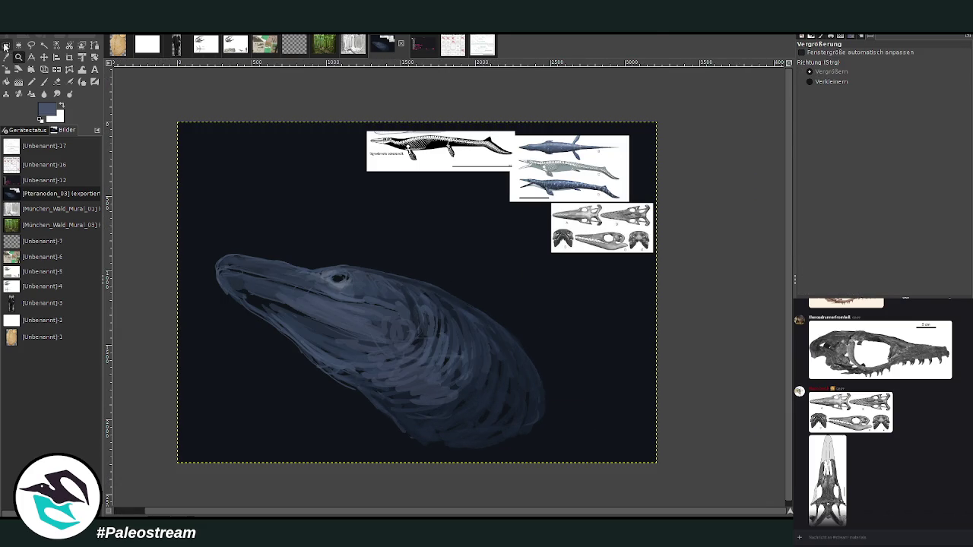
key(r)
drag(213, 227, 560, 451)
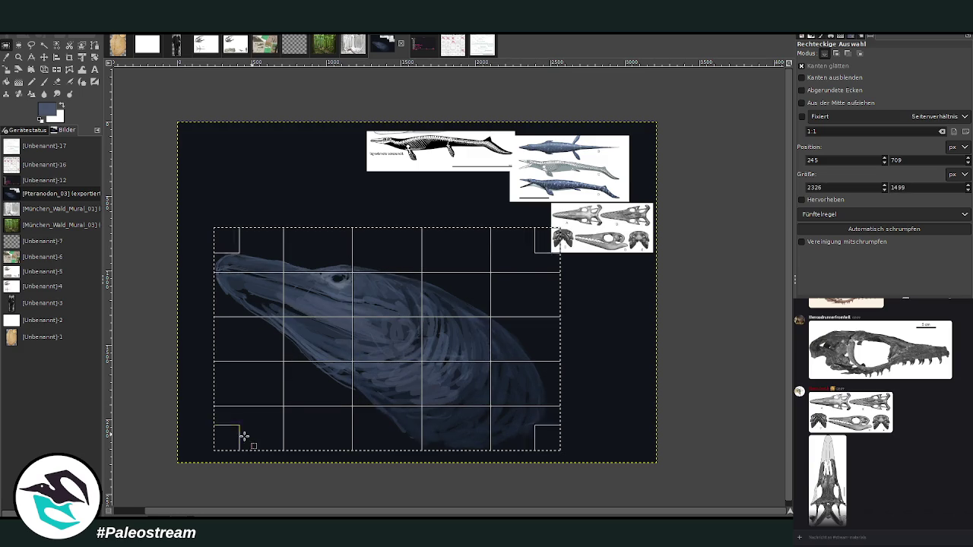
drag(232, 437, 228, 443)
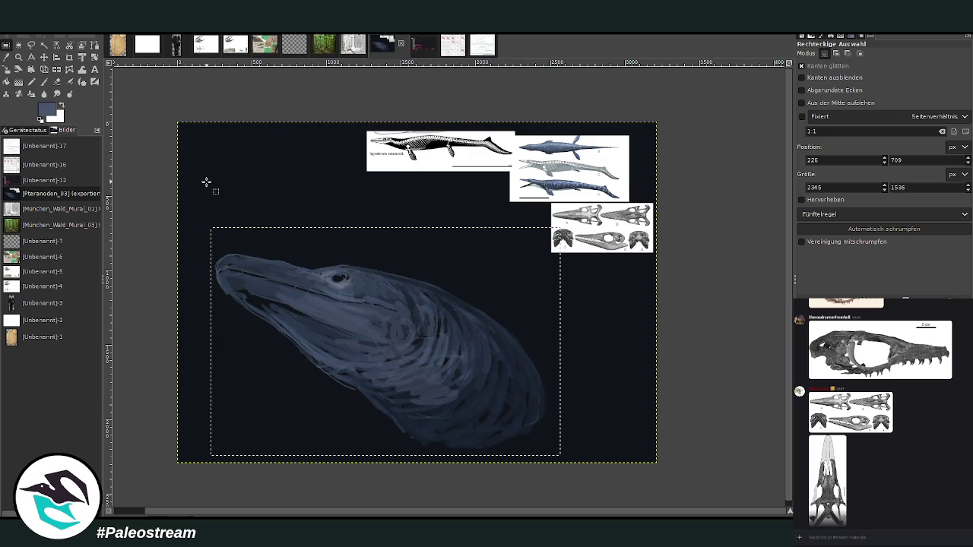
key(shift+s)
click(295, 288)
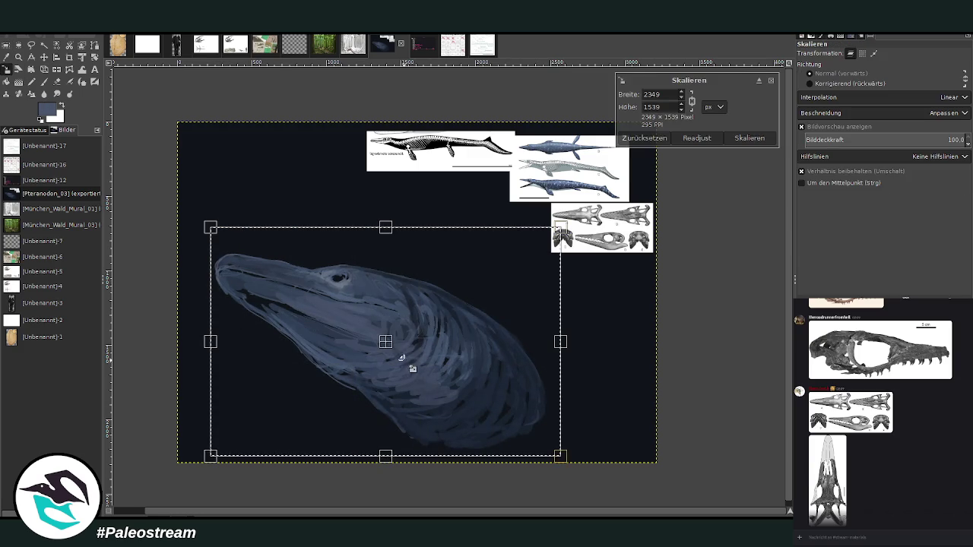
Scale the head down to 1554 × 1018, shift it up-left, apply, and deselect
drag(413, 369, 373, 272)
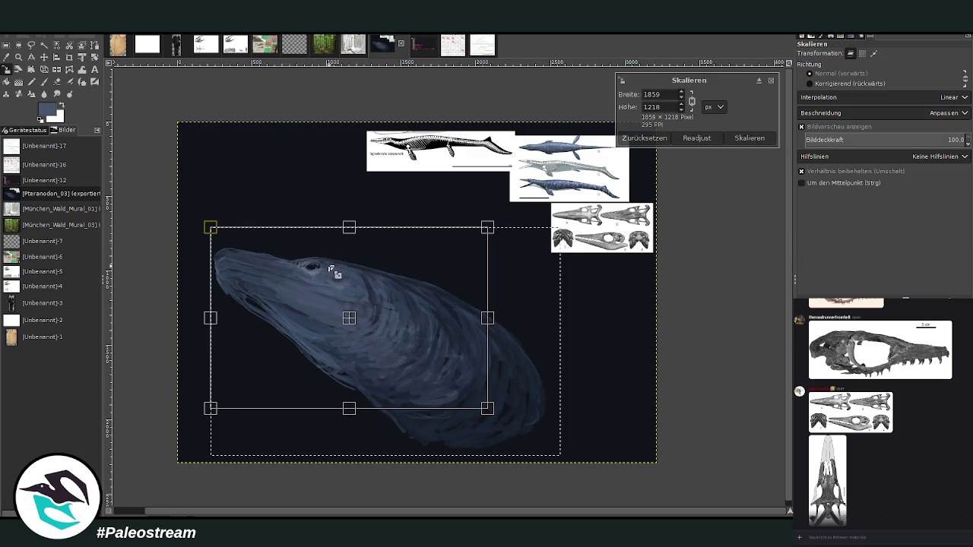
mouse_move(349, 317)
mouse_down()
mouse_move(334, 235)
mouse_move(373, 263)
mouse_up()
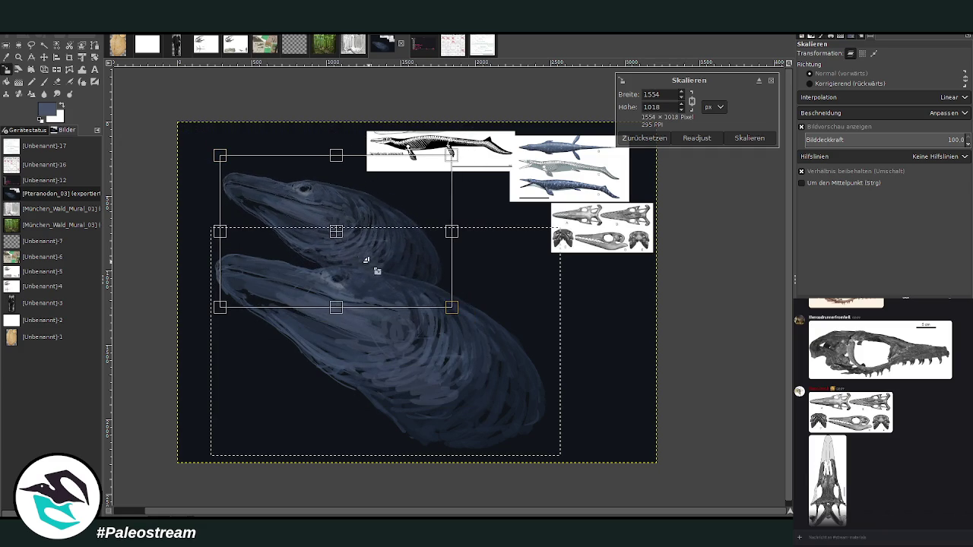
key(Return)
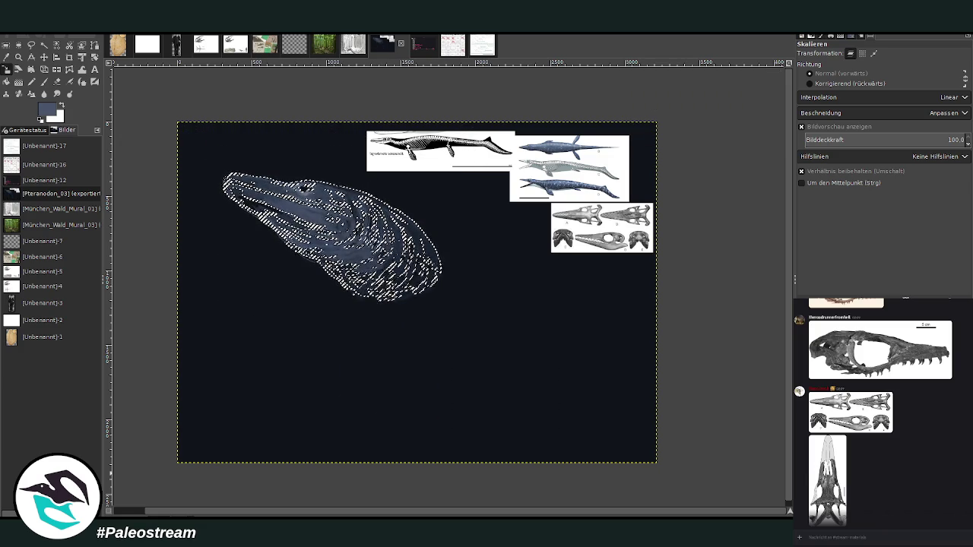
key(ctrl+shift+a)
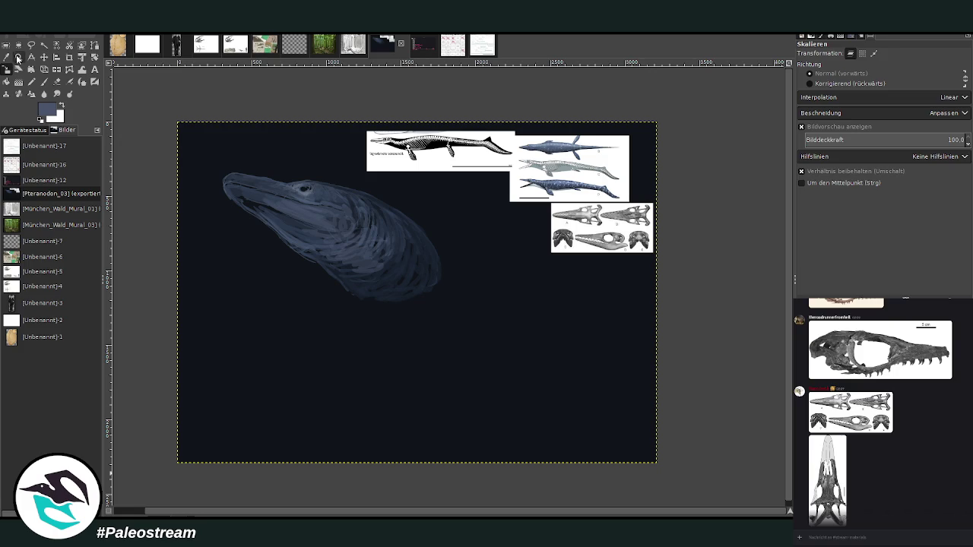
click(18, 56)
Paint chalk strokes under the lower jaw to form the throat
drag(216, 122, 618, 437)
click(44, 81)
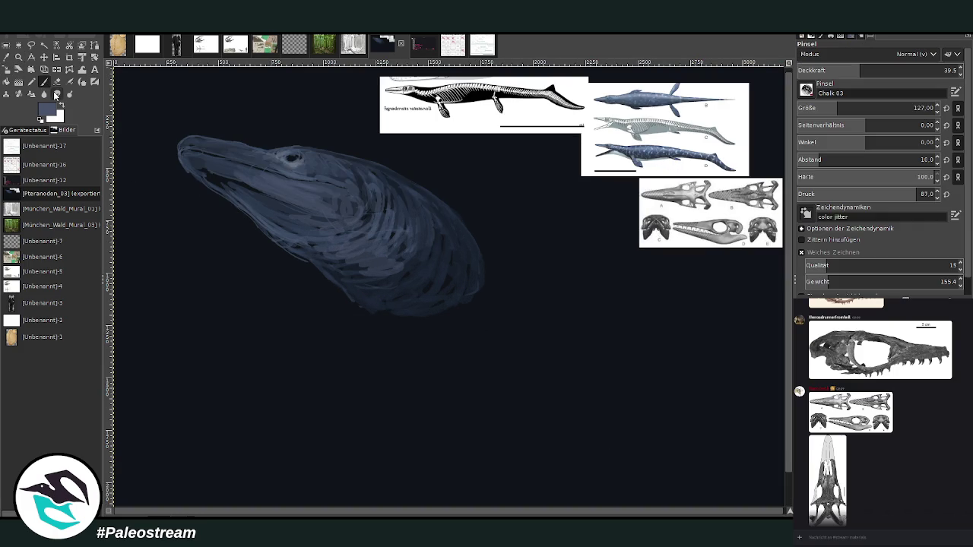
drag(373, 298, 383, 335)
mouse_move(411, 308)
mouse_down()
mouse_move(407, 320)
mouse_move(450, 317)
mouse_move(369, 304)
mouse_move(365, 335)
mouse_move(430, 310)
mouse_move(449, 326)
mouse_up()
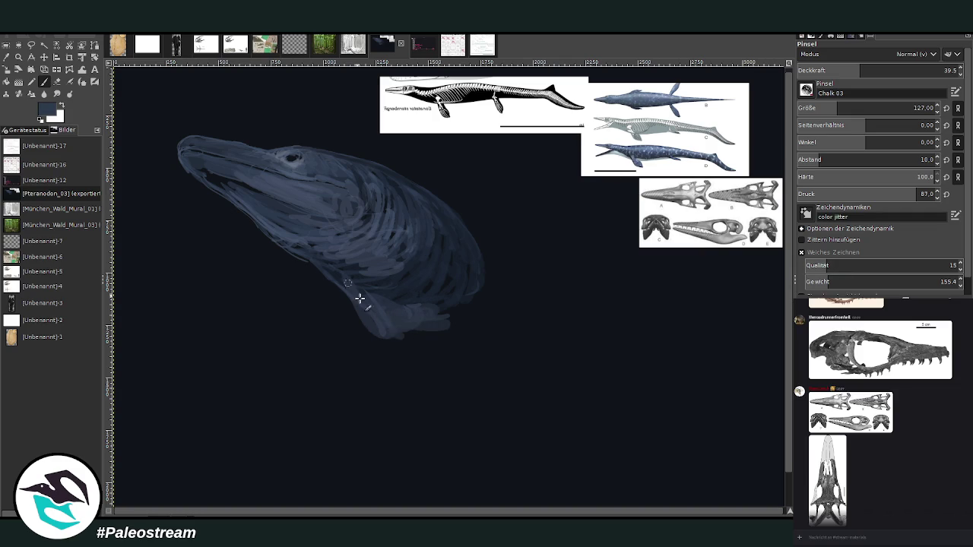
mouse_move(365, 300)
mouse_down()
mouse_move(339, 278)
mouse_move(391, 310)
mouse_move(426, 304)
mouse_move(446, 282)
mouse_move(479, 304)
mouse_move(457, 322)
mouse_up()
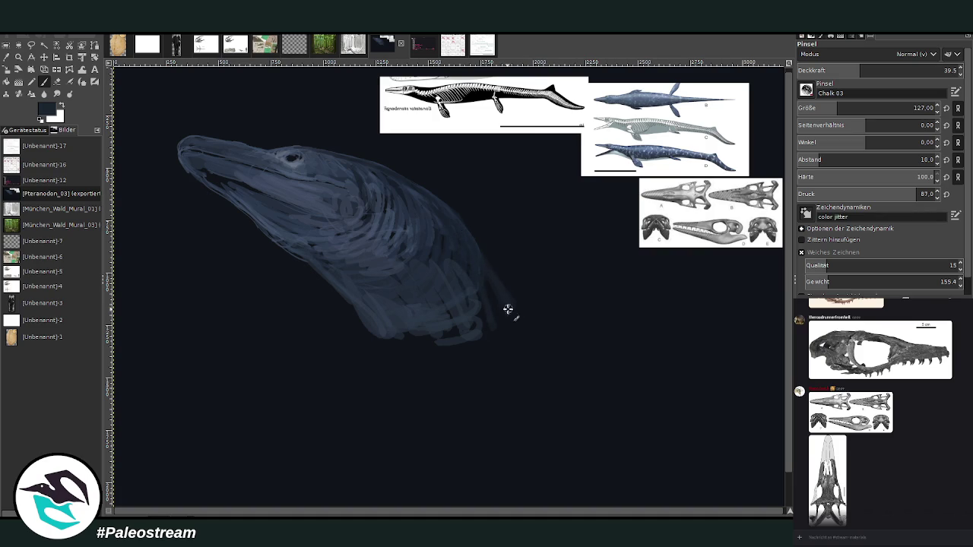
mouse_move(411, 351)
mouse_down()
mouse_move(366, 307)
mouse_move(392, 353)
mouse_move(448, 330)
mouse_move(514, 339)
mouse_up()
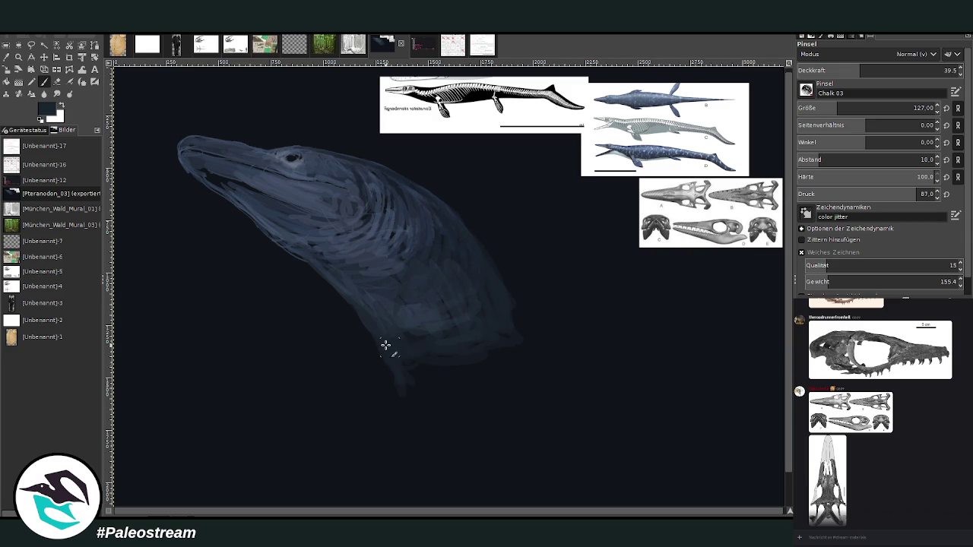
Sketch the neck outline, both curved flippers, and light vertical strokes on the lower body
mouse_move(386, 346)
mouse_down()
mouse_move(422, 406)
mouse_move(516, 390)
mouse_up()
scroll(787, 439, down, 2)
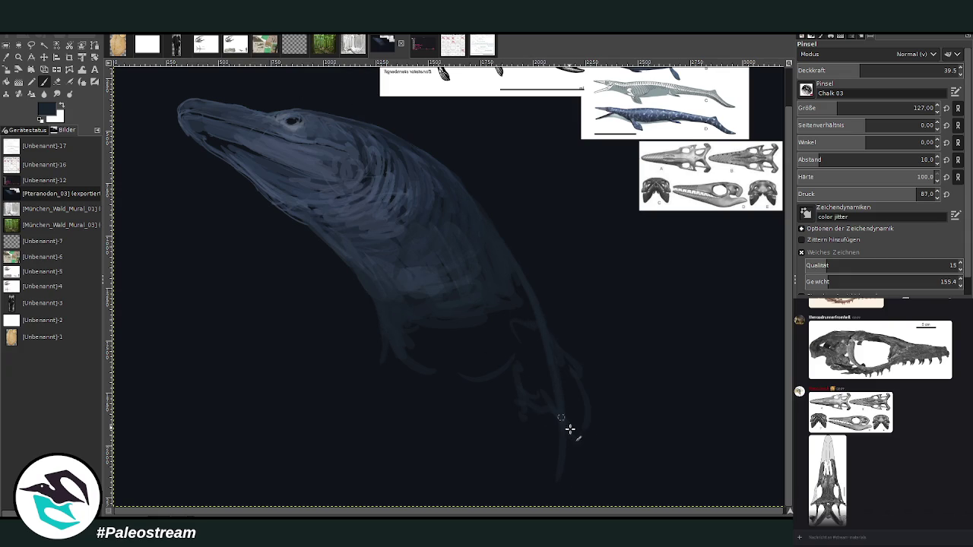
drag(570, 429, 535, 328)
drag(298, 450, 374, 412)
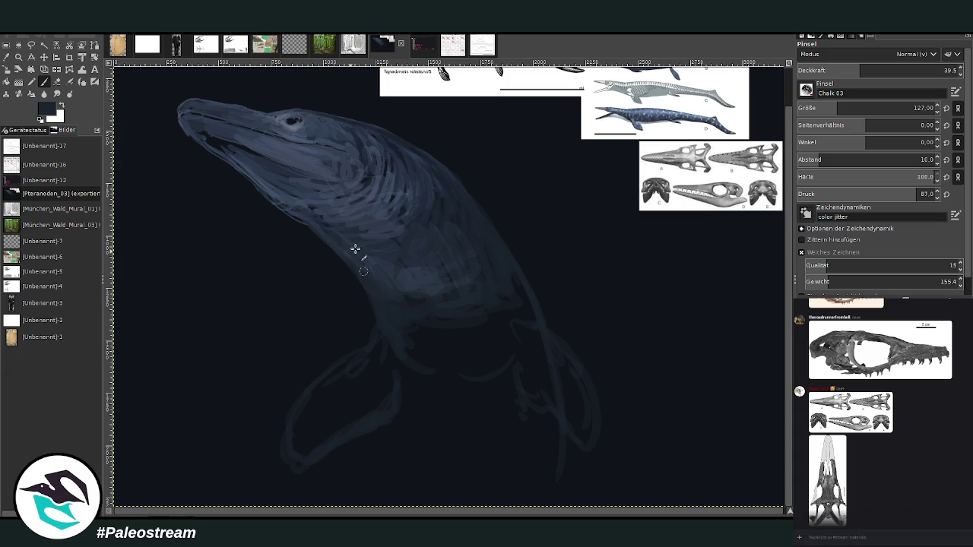
mouse_move(420, 347)
mouse_down()
mouse_move(414, 331)
mouse_move(498, 357)
mouse_move(522, 325)
mouse_up()
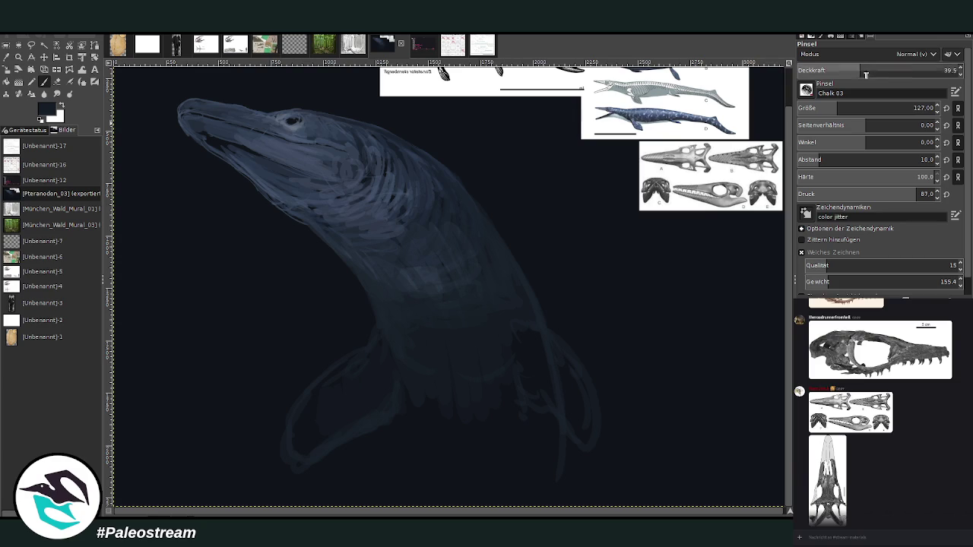
Fill the flippers and lower body with lighter grey at opacity 73.8, then 22.4 at size 284
click(916, 70)
mouse_move(320, 433)
mouse_down()
mouse_move(332, 395)
mouse_move(326, 384)
mouse_move(294, 449)
mouse_move(334, 375)
mouse_up()
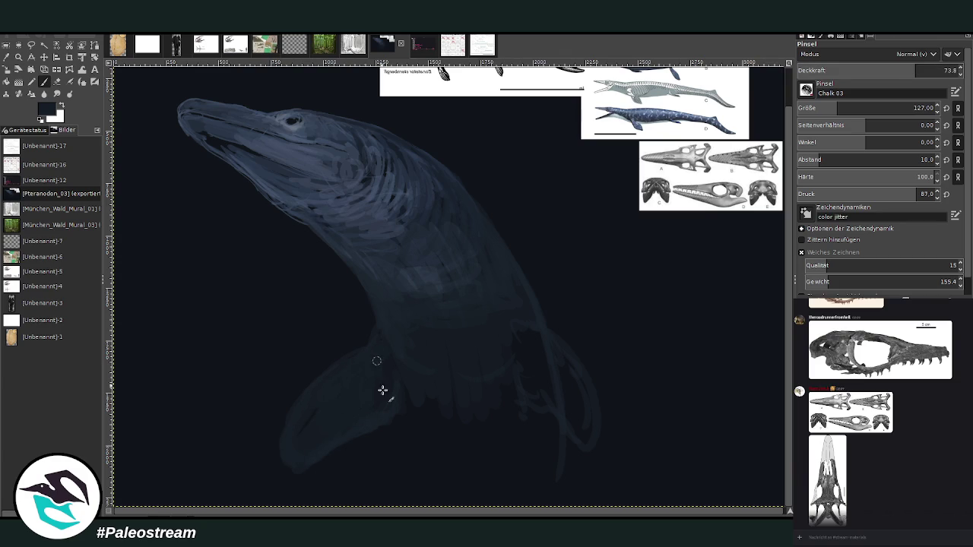
drag(393, 354, 398, 342)
mouse_move(516, 384)
mouse_down()
mouse_move(556, 480)
mouse_move(495, 380)
mouse_move(412, 333)
mouse_up()
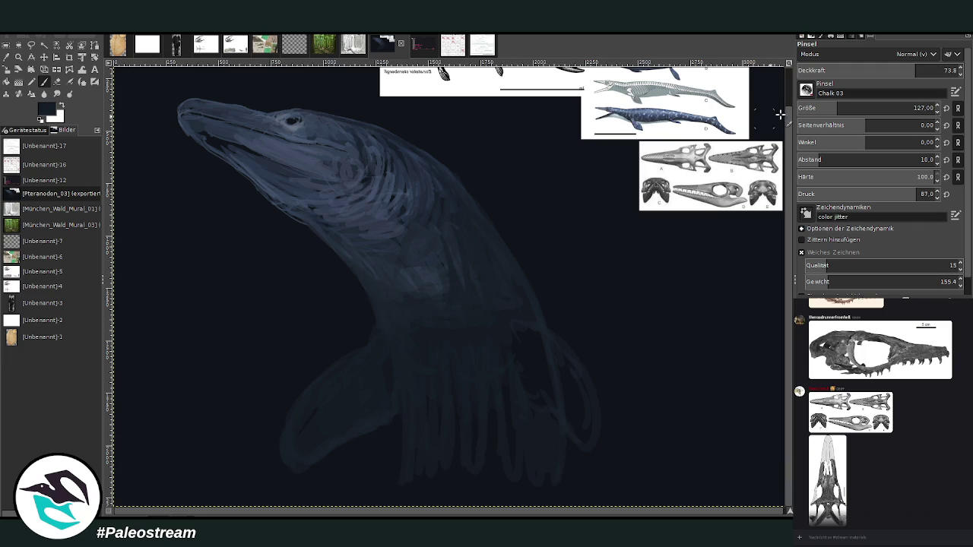
drag(836, 108, 863, 108)
drag(916, 70, 885, 70)
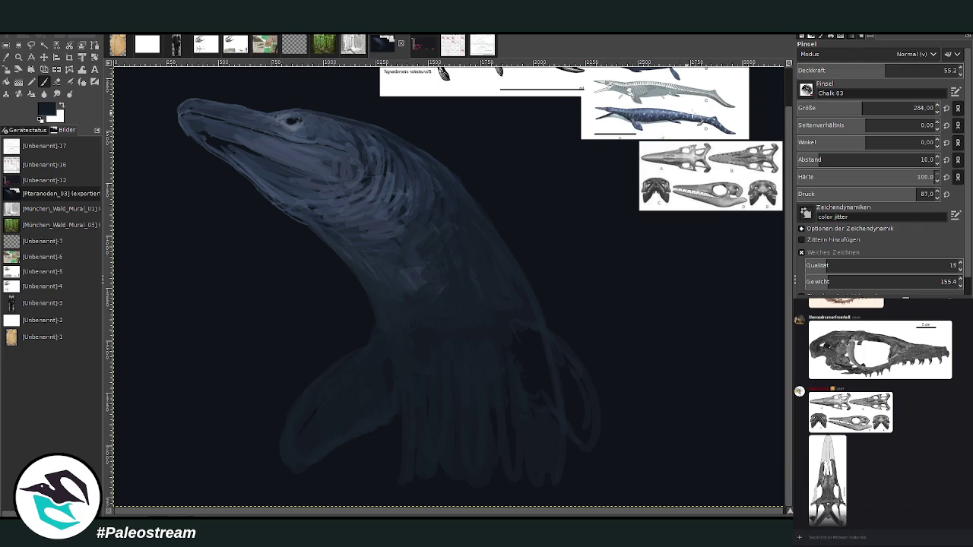
drag(882, 70, 828, 70)
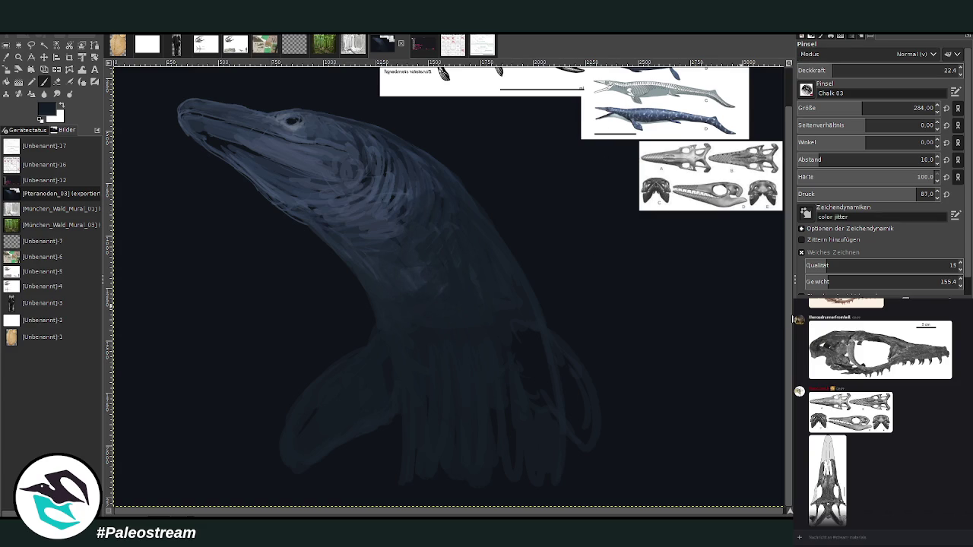
drag(538, 387, 486, 321)
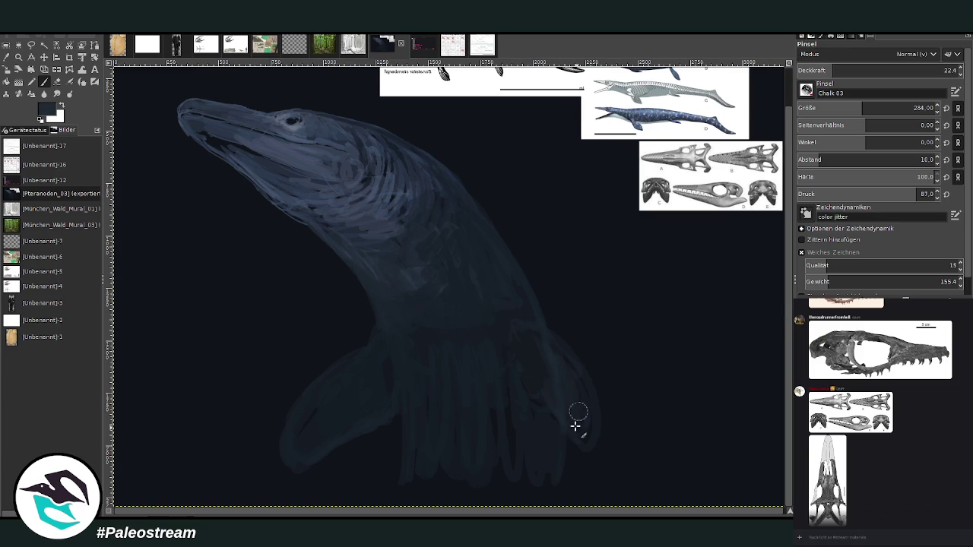
Highlight the left flipper's lower edge with a size-154 brush at 75.7 opacity
drag(832, 73, 860, 70)
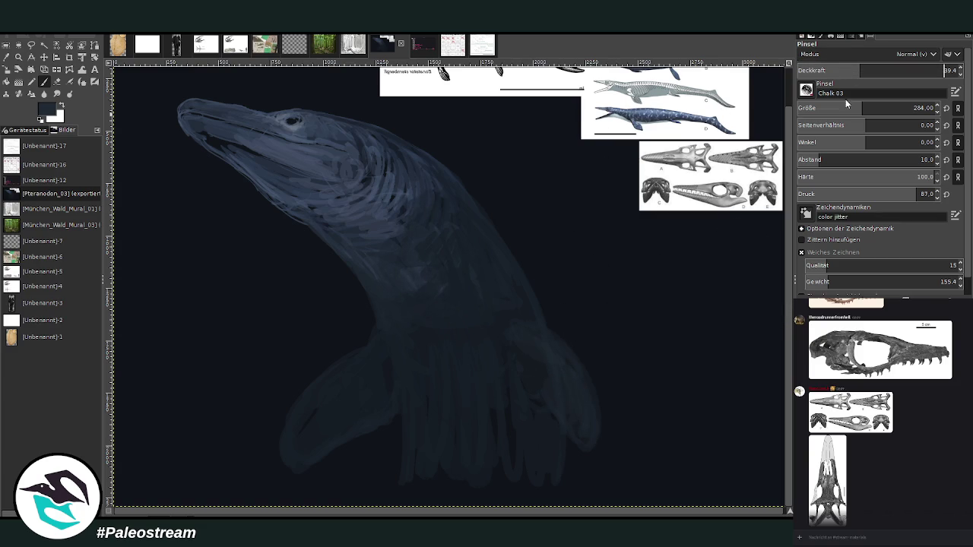
click(861, 108)
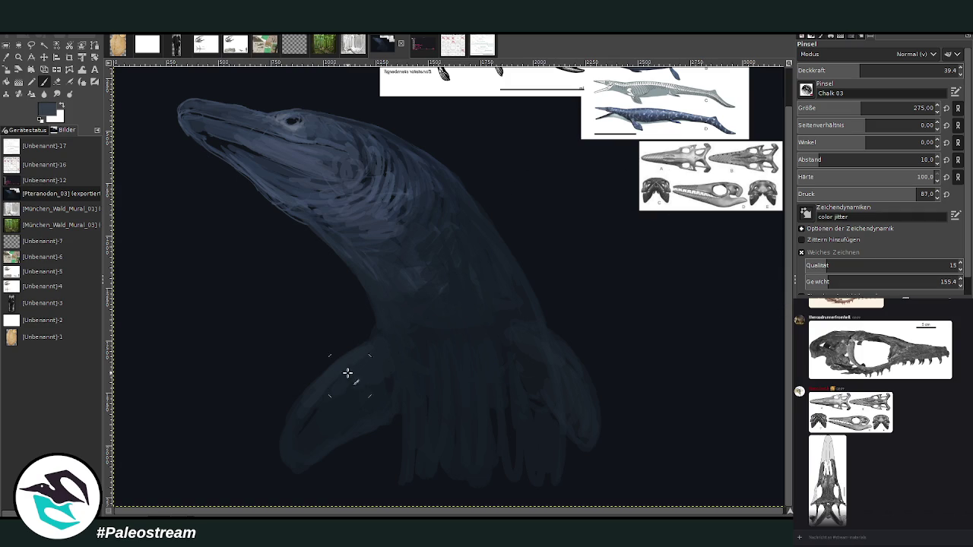
click(920, 70)
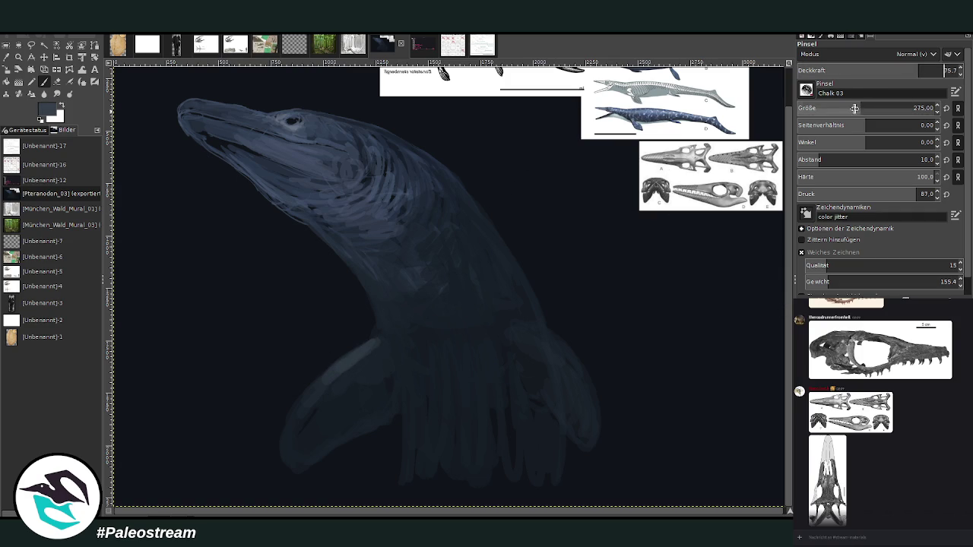
click(854, 108)
mouse_move(326, 372)
mouse_down()
mouse_move(289, 411)
mouse_move(282, 456)
mouse_up()
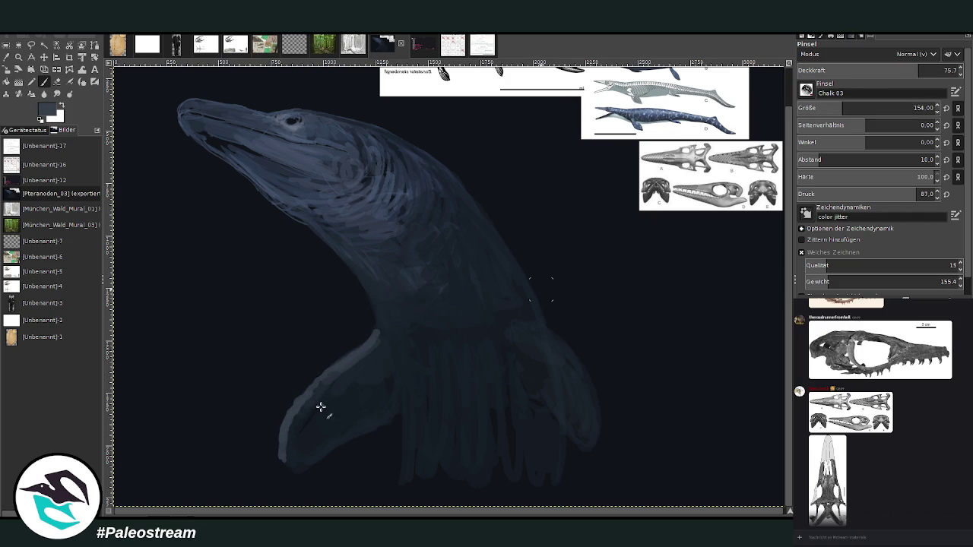
Rim the right flipper at size 119, then lighten the lower jaw and neck at size 244
click(837, 110)
mouse_move(589, 388)
mouse_down()
mouse_move(560, 345)
mouse_move(573, 384)
mouse_up()
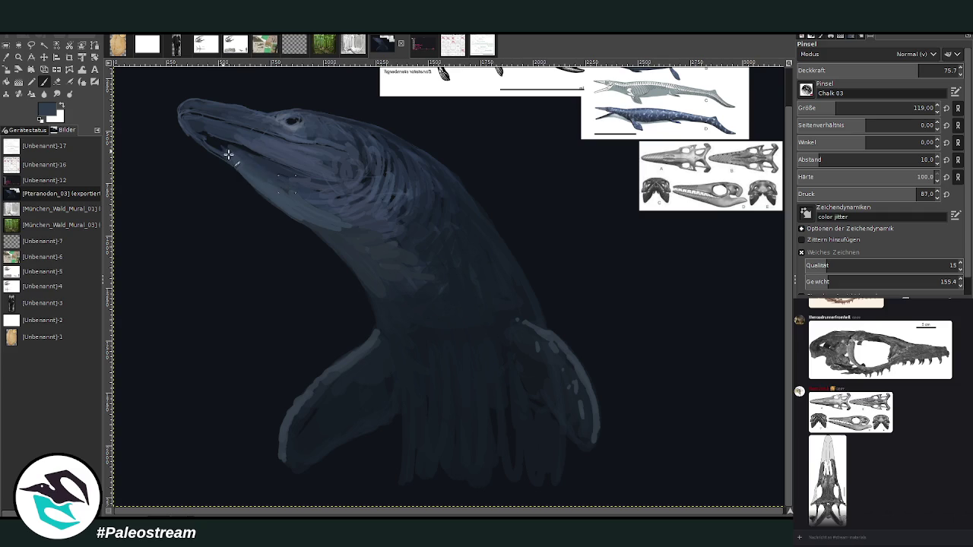
mouse_move(228, 152)
mouse_down()
mouse_move(199, 139)
mouse_move(261, 158)
mouse_move(247, 159)
mouse_move(374, 180)
mouse_move(375, 231)
mouse_move(428, 248)
mouse_up()
click(856, 108)
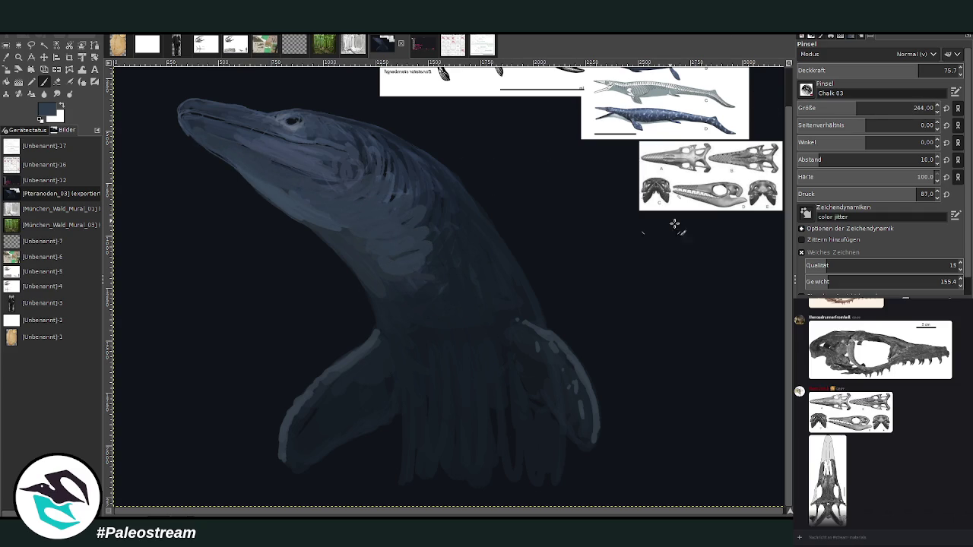
mouse_move(401, 182)
mouse_down()
mouse_move(352, 187)
mouse_move(404, 215)
mouse_move(431, 217)
mouse_move(471, 273)
mouse_move(460, 304)
mouse_move(460, 197)
mouse_up()
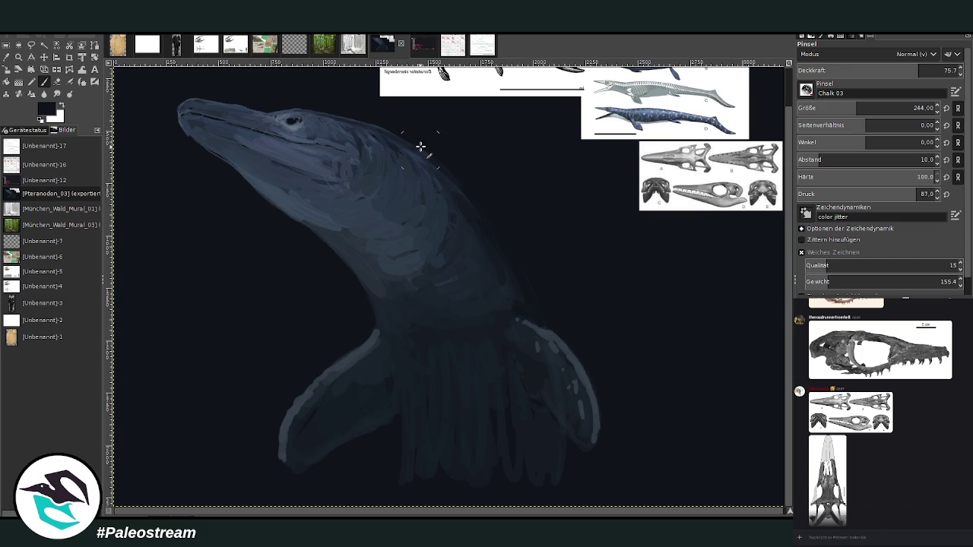
drag(833, 105, 698, 46)
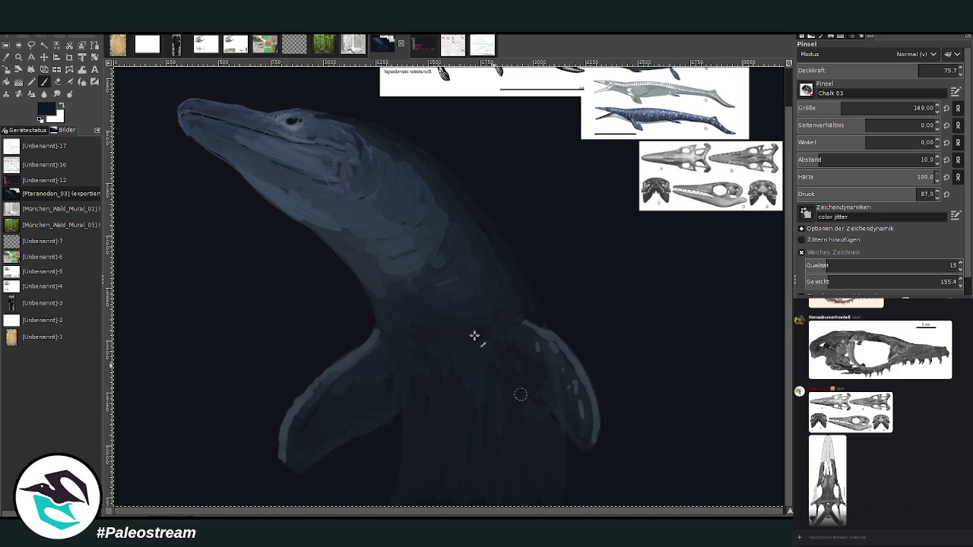
Zoom out, then zoom in on the mosasaur's head and further into its eye
ctrl+scroll(463, 320, down, 2)
ctrl+scroll(463, 320, down, 2)
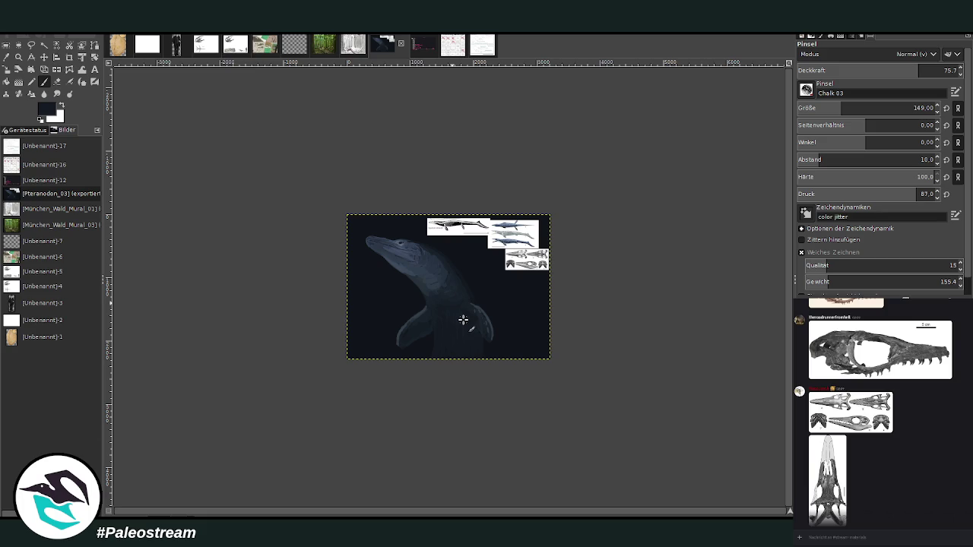
click(18, 57)
click(380, 254)
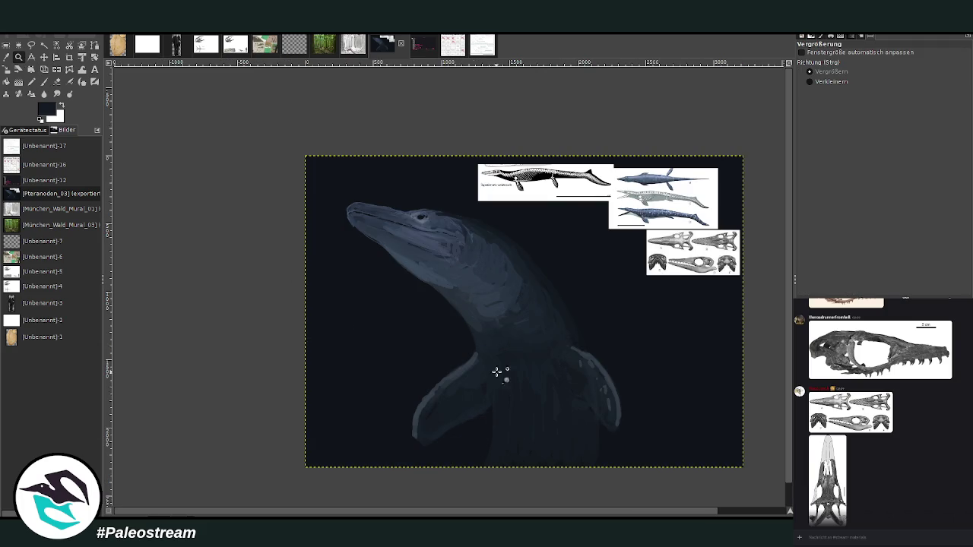
drag(346, 140, 529, 296)
click(369, 174)
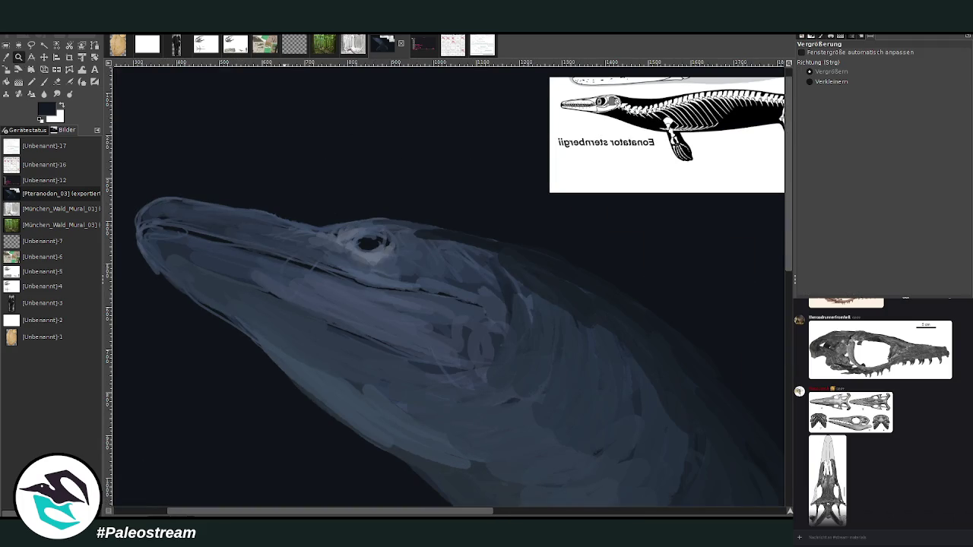
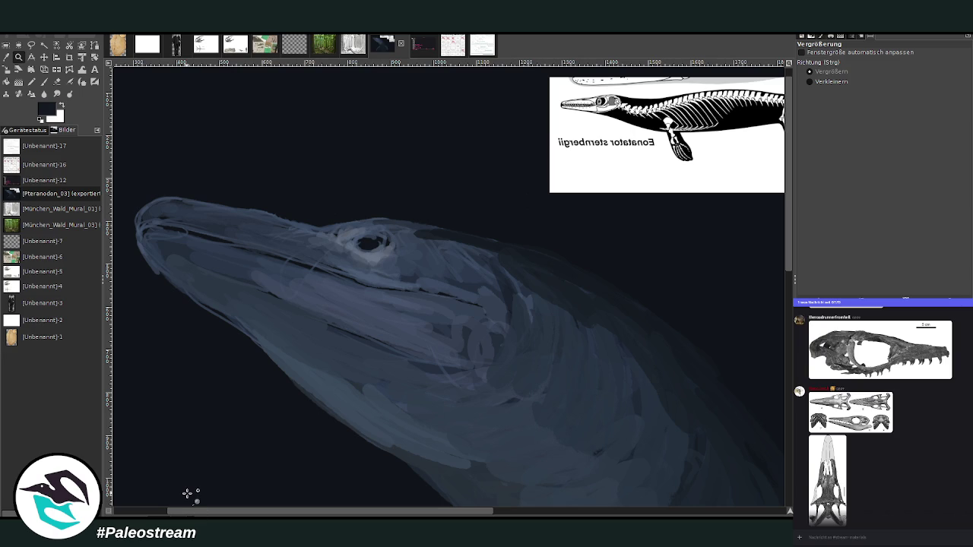
Zoom in on the head and paint dark strokes on the upper head and beside the eye
click(410, 304)
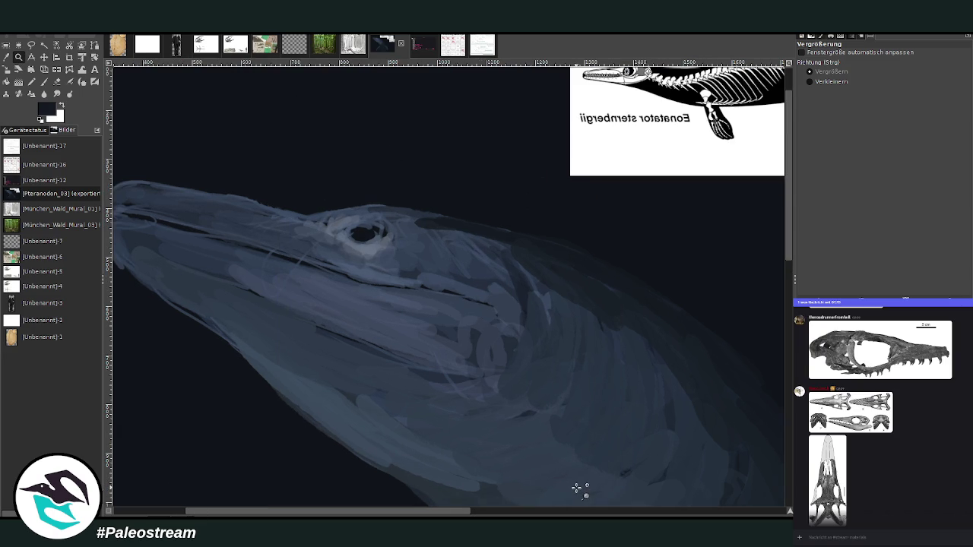
key(p)
mouse_move(543, 278)
mouse_down()
mouse_move(471, 245)
mouse_move(350, 107)
mouse_up()
click(8, 60)
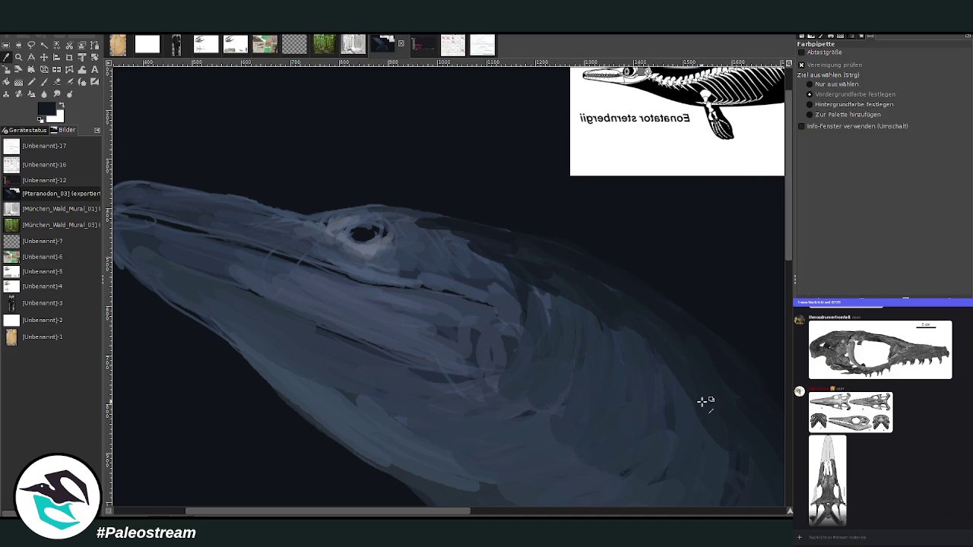
click(43, 82)
mouse_move(398, 233)
mouse_down()
mouse_move(395, 266)
mouse_move(425, 252)
mouse_move(414, 249)
mouse_up()
At 70 opacity, add picked grey-blue strokes above the eye, over the jaw and cheek, and darken the lower jaw edge
click(865, 70)
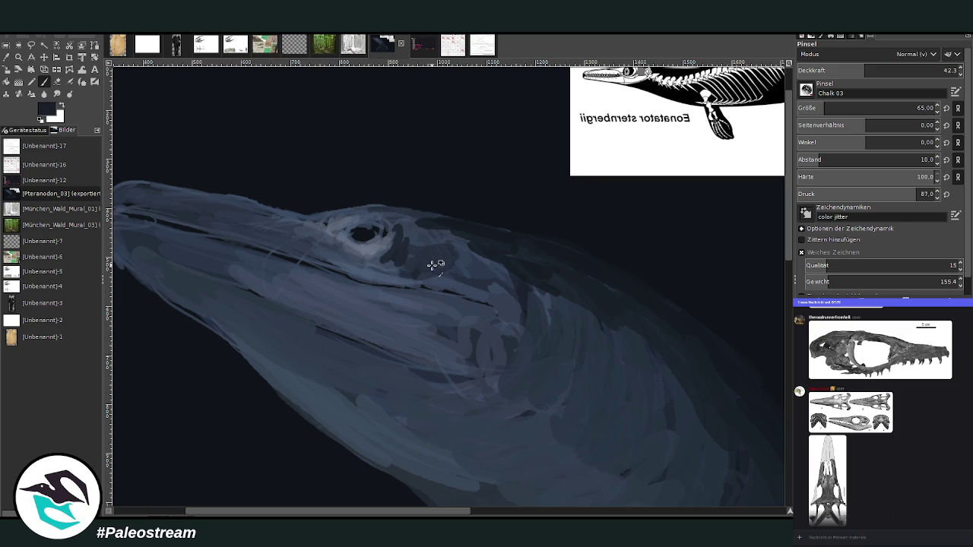
ctrl+click(457, 282)
click(909, 67)
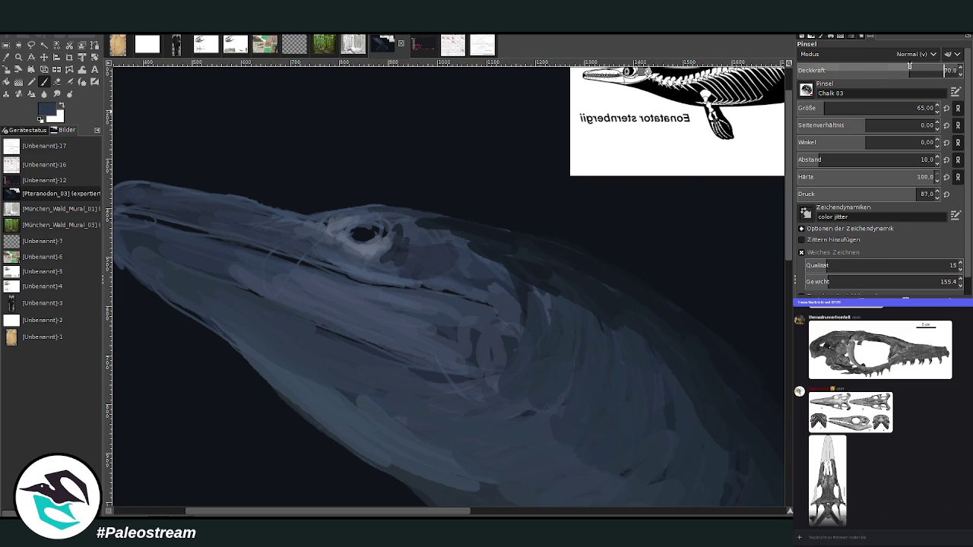
mouse_move(528, 304)
mouse_down()
mouse_move(434, 246)
mouse_move(448, 223)
mouse_move(620, 331)
mouse_move(535, 266)
mouse_up()
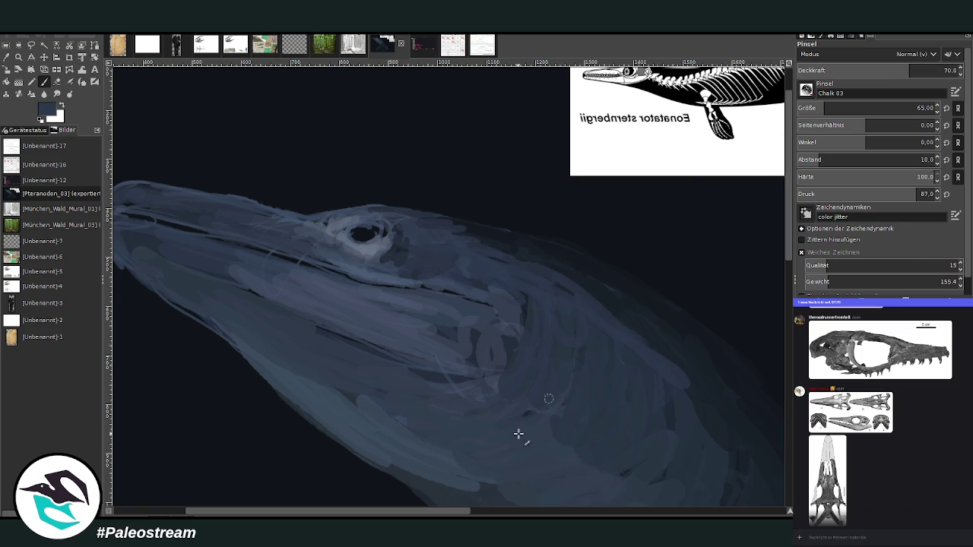
mouse_move(477, 436)
mouse_down()
mouse_move(430, 391)
mouse_move(514, 377)
mouse_up()
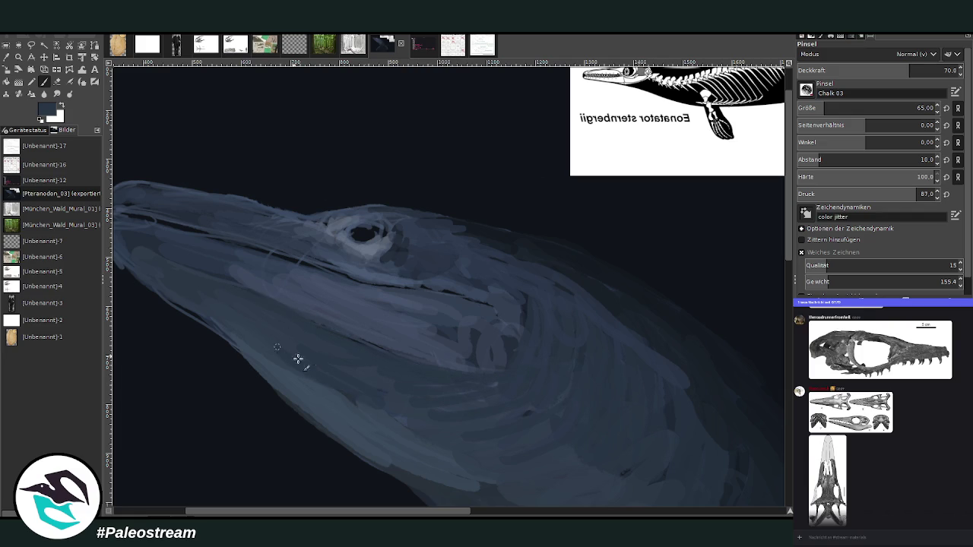
drag(297, 358, 168, 293)
drag(339, 515, 296, 514)
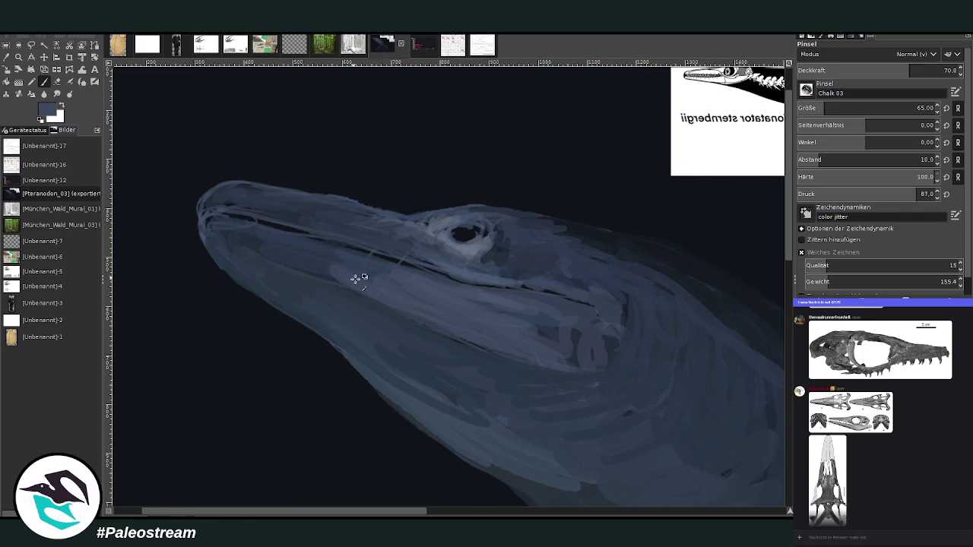
Lighten the mouth line and upper snout with lighter chalk strokes
mouse_move(375, 277)
mouse_down()
mouse_move(251, 245)
mouse_move(317, 265)
mouse_up()
drag(453, 265, 245, 208)
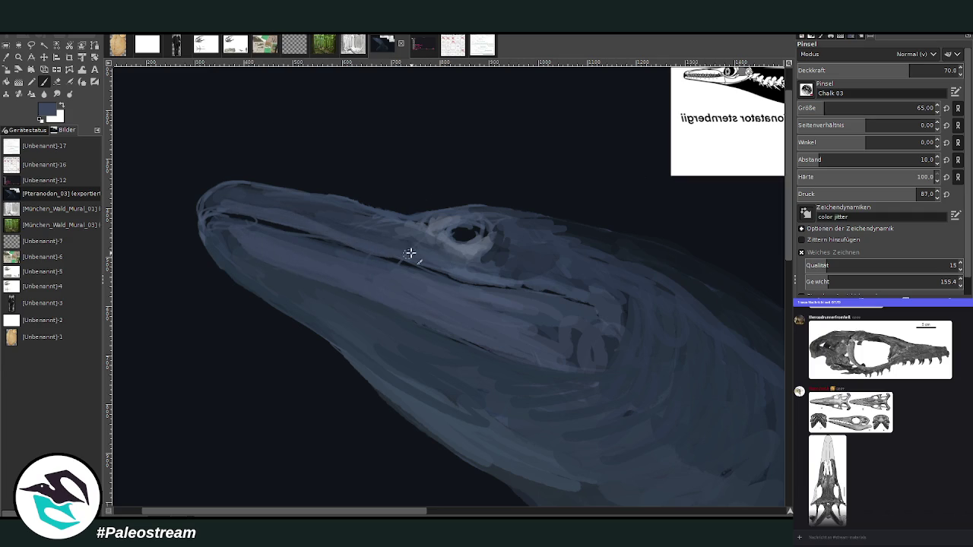
drag(410, 254, 339, 221)
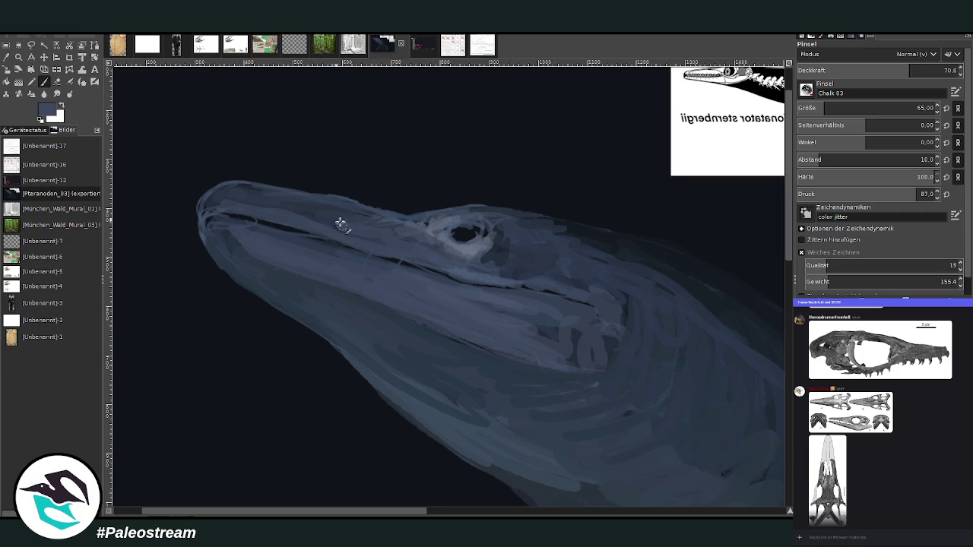
Paint picked dark navy over the rear mouth line and upper head contour, ending at about 45 opacity
ctrl+click(617, 257)
mouse_move(541, 290)
mouse_down()
mouse_move(426, 272)
mouse_move(304, 233)
mouse_move(201, 224)
mouse_move(206, 217)
mouse_up()
ctrl+click(217, 240)
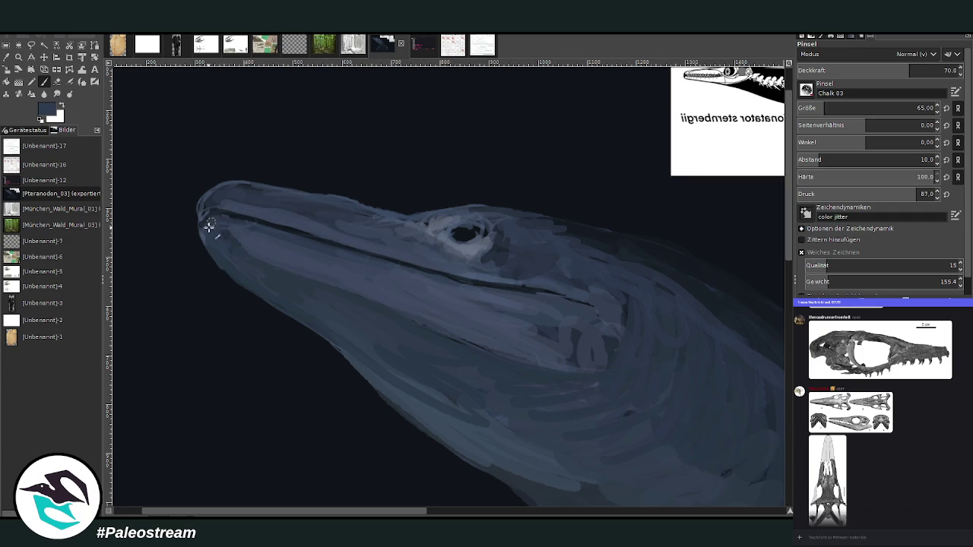
ctrl+click(623, 252)
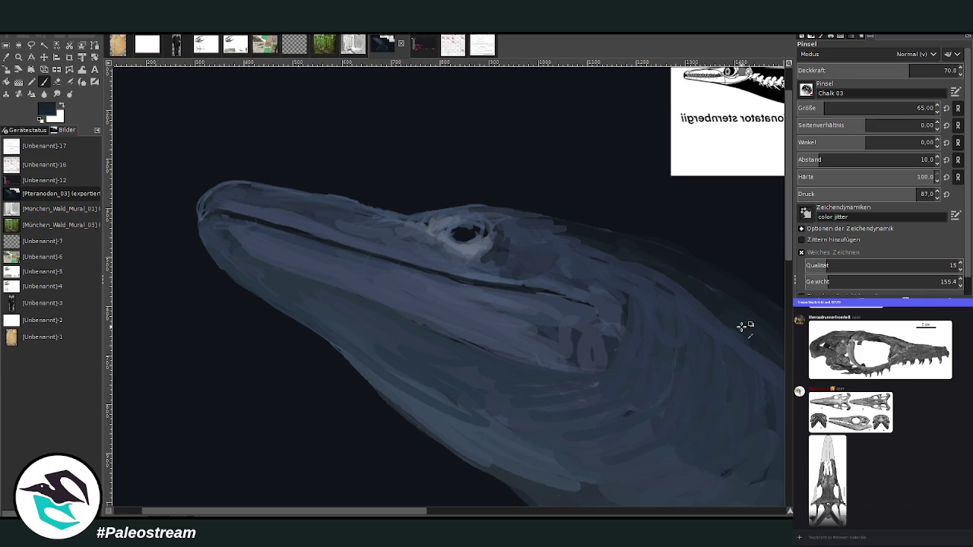
mouse_move(611, 243)
mouse_down()
mouse_move(502, 217)
mouse_move(337, 198)
mouse_up()
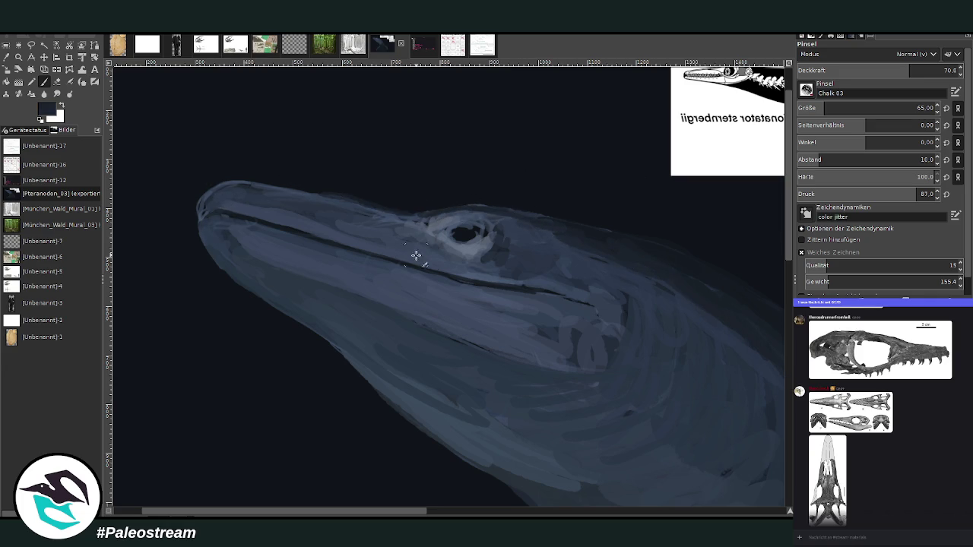
click(869, 70)
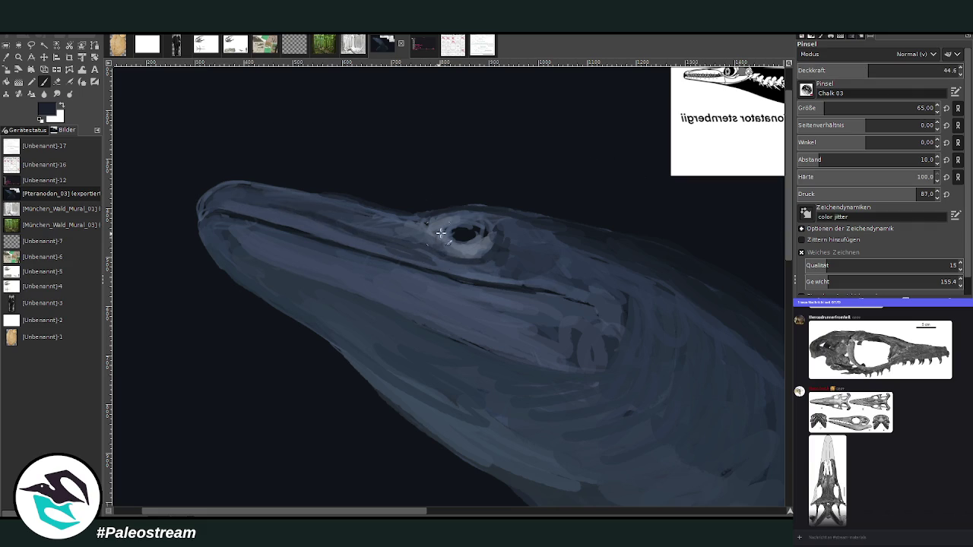
At about 72 opacity, darken the eye rim, then add bluish-grey strokes on the snout tip and jaw; finish at 48.3 opacity
click(915, 70)
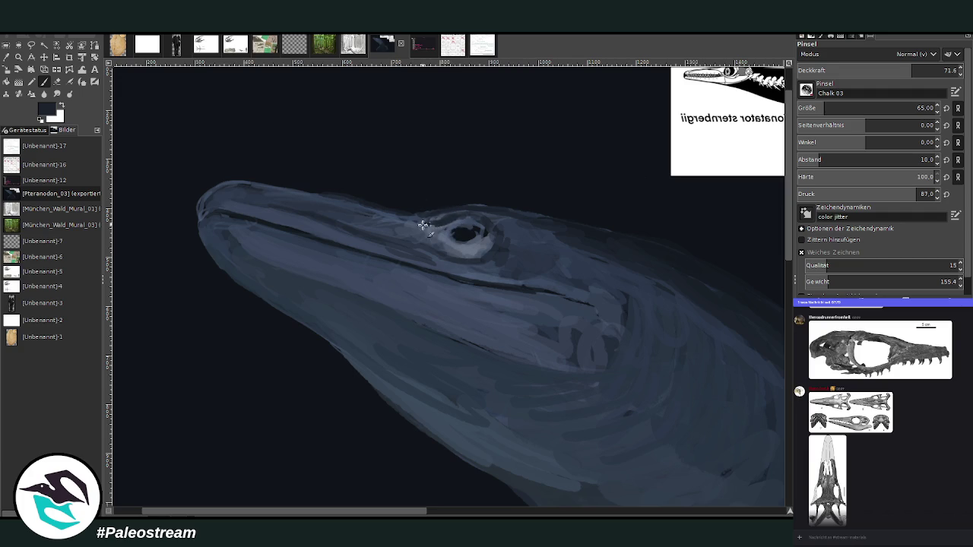
drag(443, 222, 413, 220)
ctrl+click(518, 233)
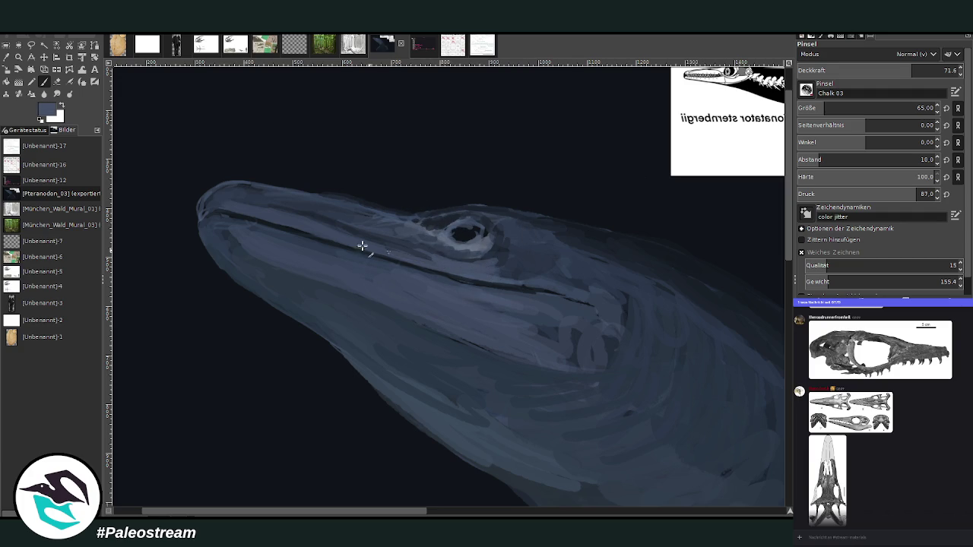
mouse_move(254, 209)
mouse_down()
mouse_move(206, 206)
mouse_move(210, 217)
mouse_move(257, 222)
mouse_up()
mouse_move(398, 266)
mouse_down()
mouse_move(571, 300)
mouse_move(449, 280)
mouse_move(403, 256)
mouse_move(417, 252)
mouse_move(403, 230)
mouse_move(286, 191)
mouse_up()
click(56, 82)
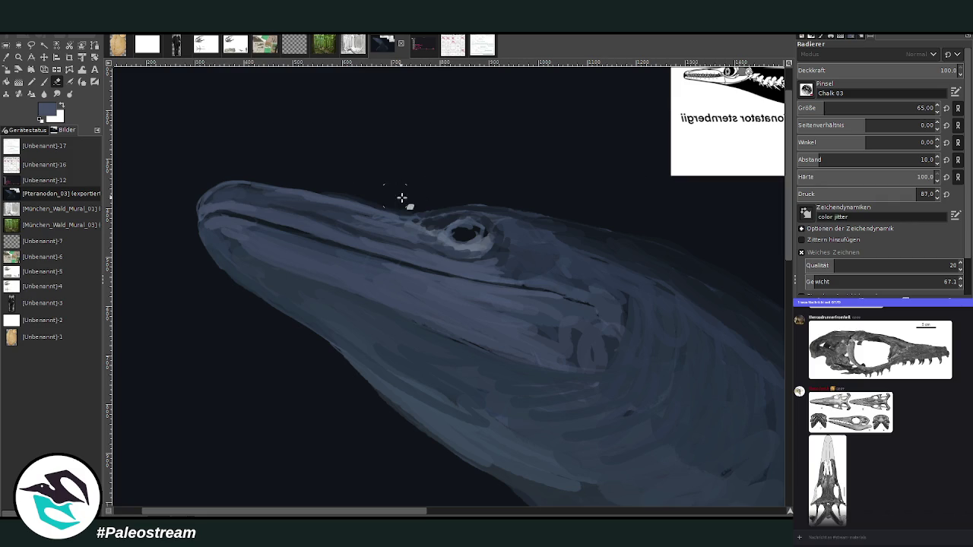
click(44, 81)
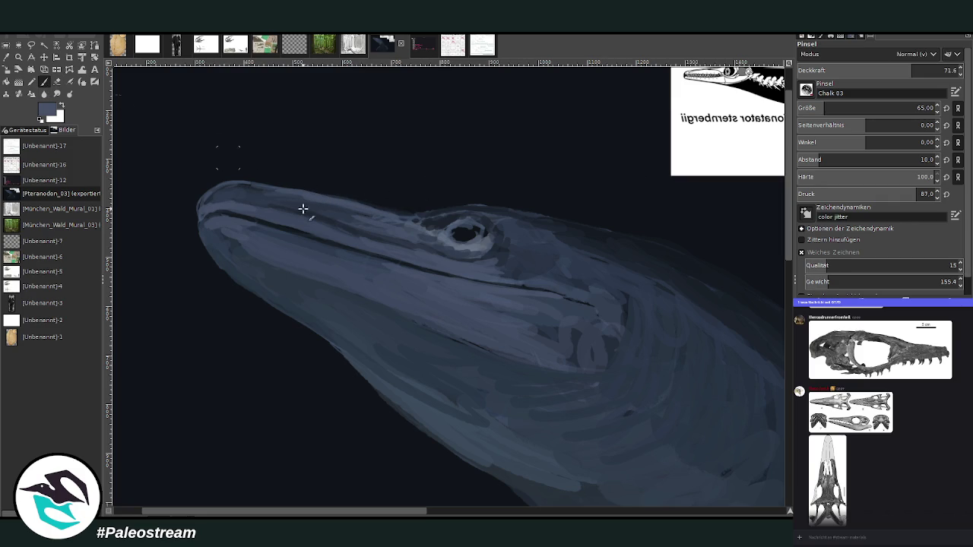
drag(388, 272, 343, 255)
click(876, 69)
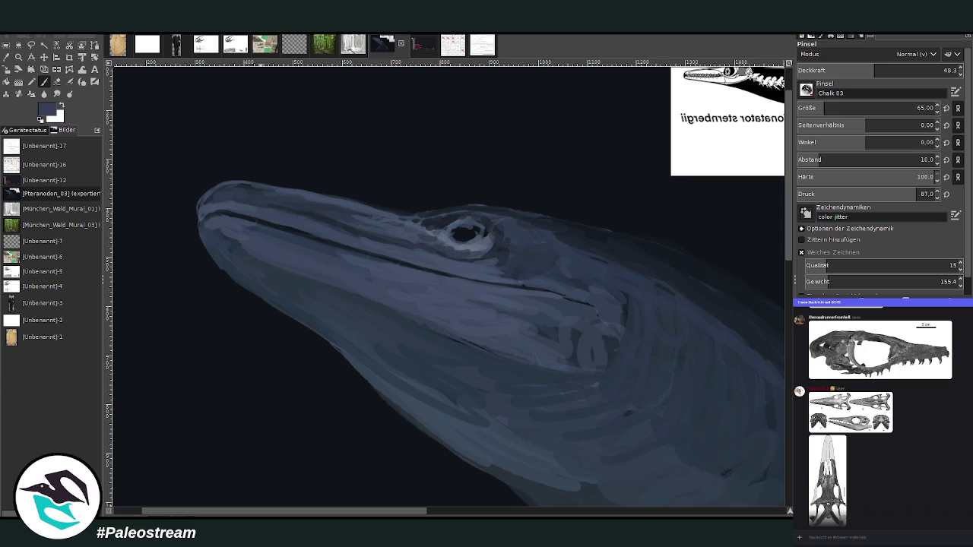
Shrink the brush and paint a lighter grey stroke across the eye's dark centre
click(461, 231)
click(924, 107)
text(30)
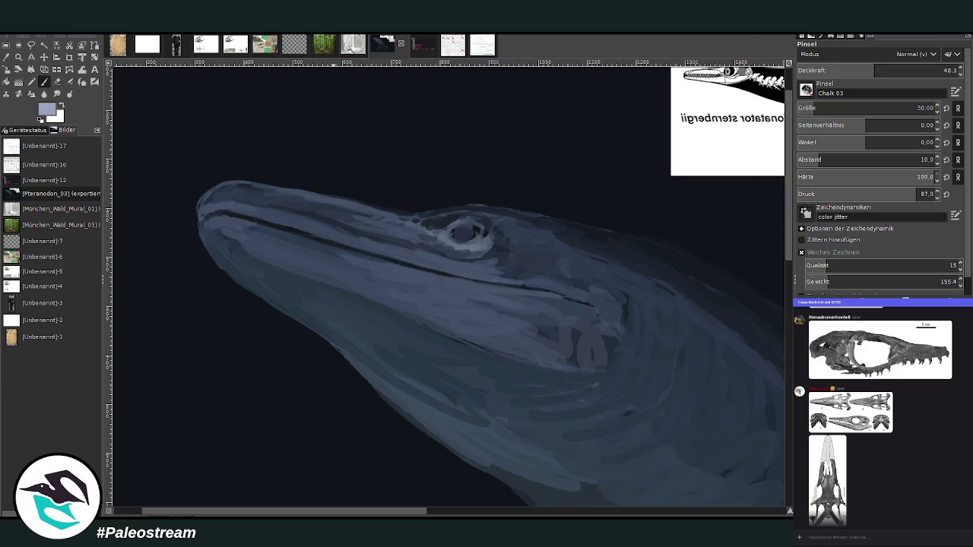
text(20)
mouse_move(455, 228)
mouse_down()
mouse_move(474, 232)
mouse_move(443, 224)
mouse_up()
Place a white eye highlight at 83 opacity, undo it, set brush size 50, and zoom out
click(822, 108)
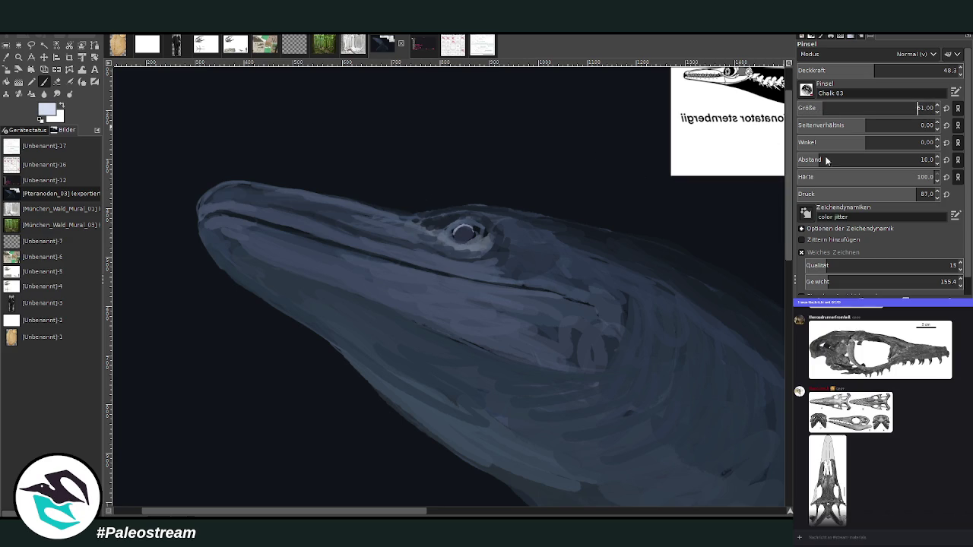
drag(875, 108, 912, 108)
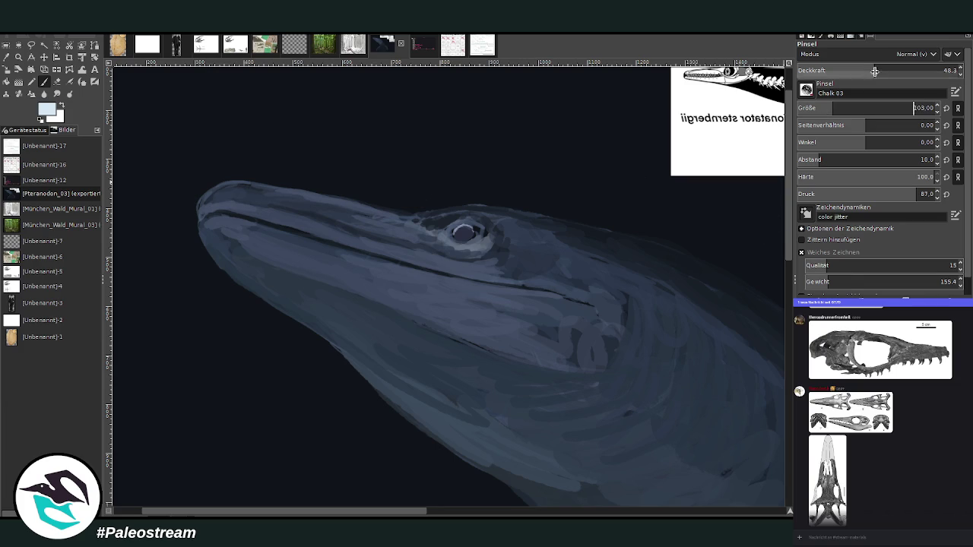
click(943, 70)
click(464, 232)
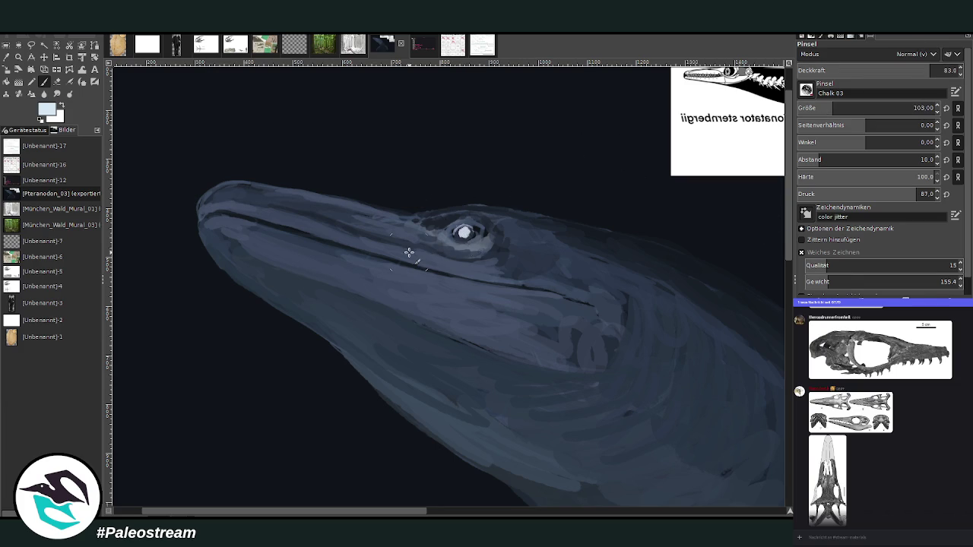
key(ctrl+z)
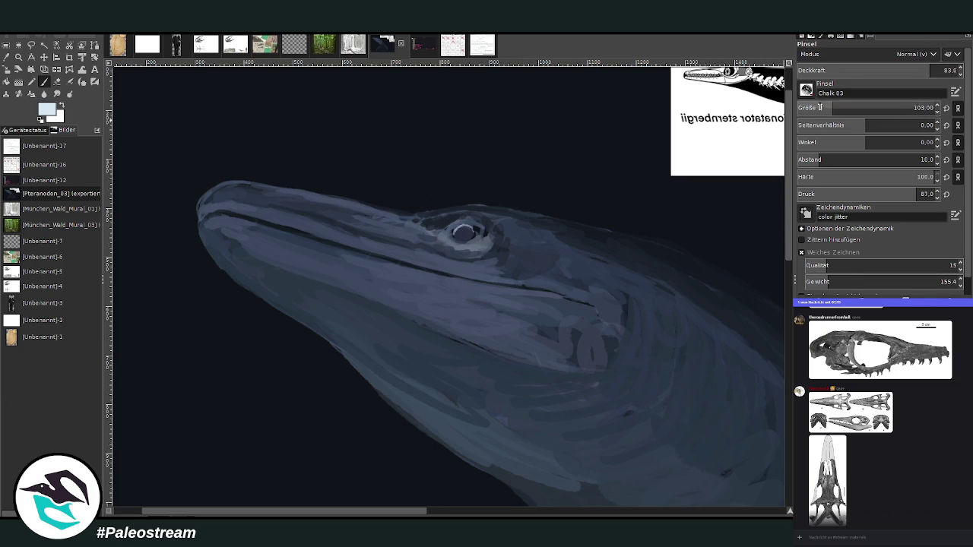
click(825, 108)
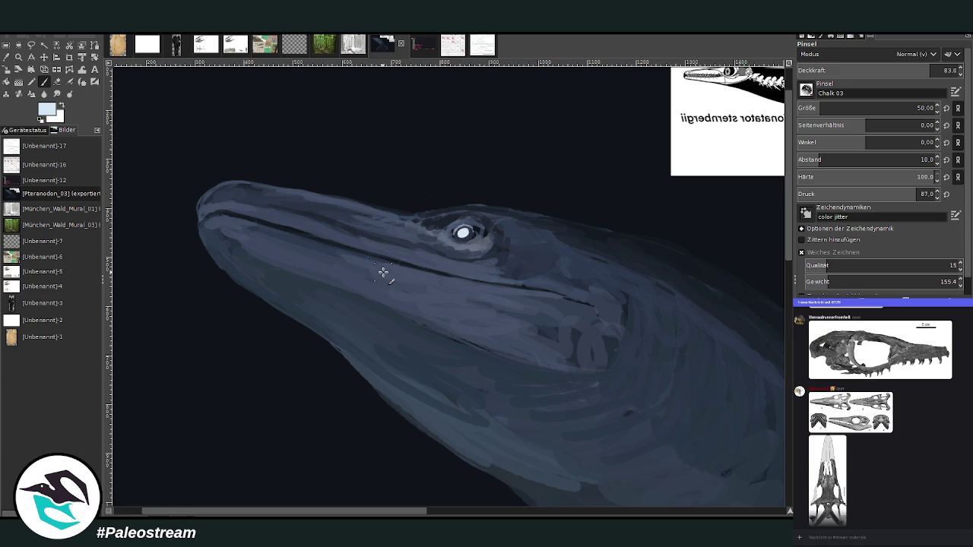
key(minus)
key(minus)
key(minus)
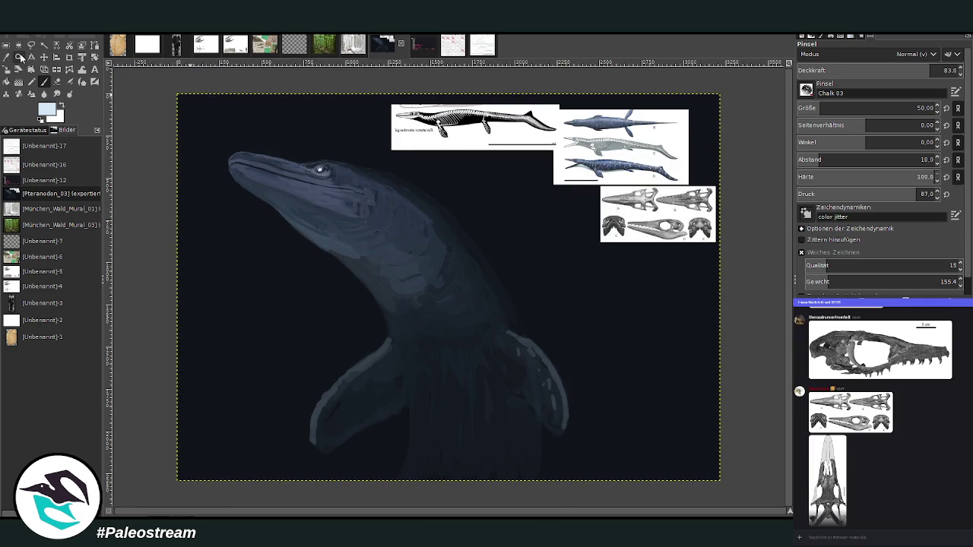
Zoom on the head and neck, then paint soft dark-blue strokes across the neck base
click(19, 58)
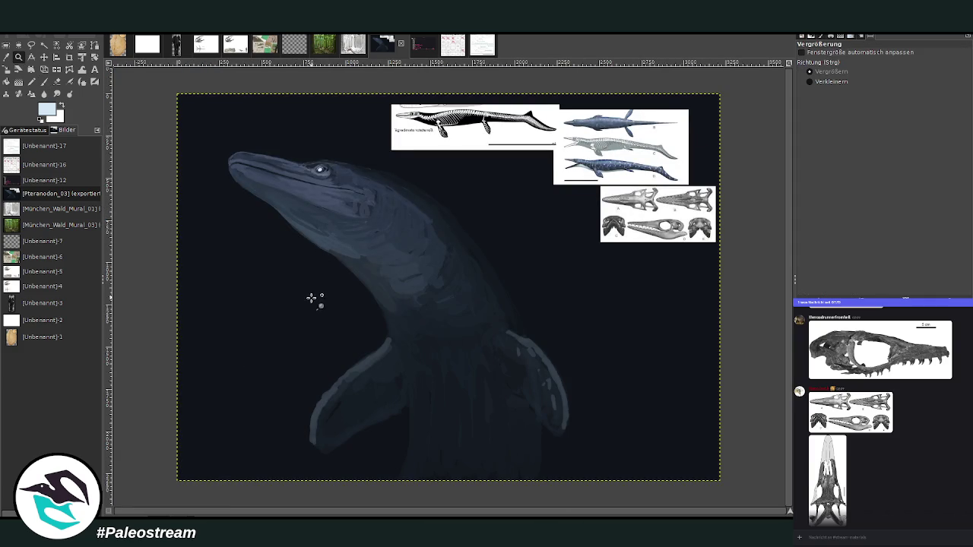
drag(253, 135, 422, 267)
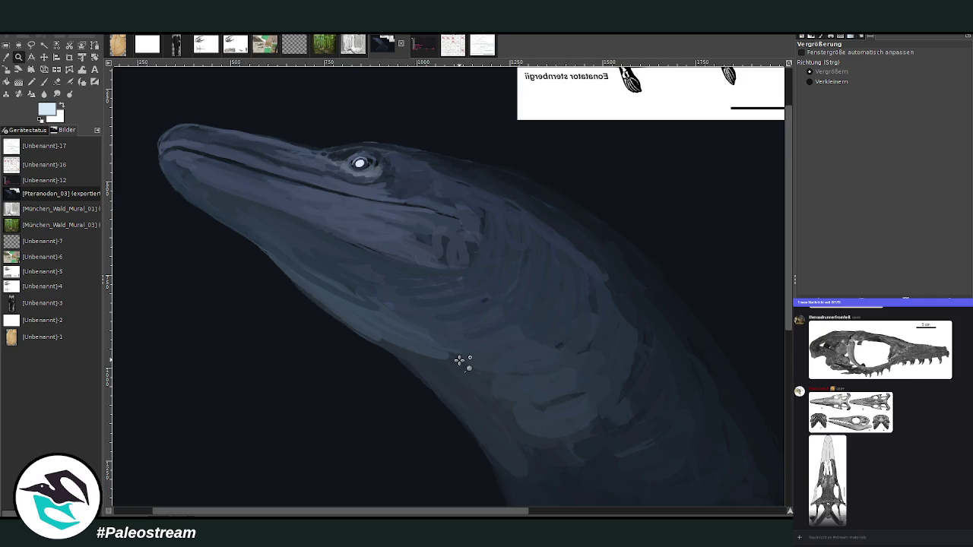
key(grave)
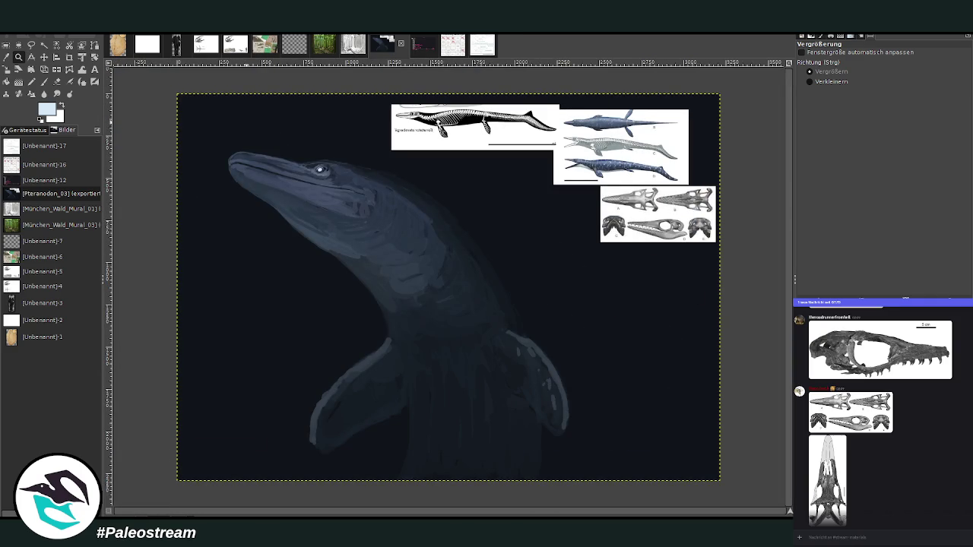
drag(250, 158, 535, 431)
click(7, 57)
click(389, 197)
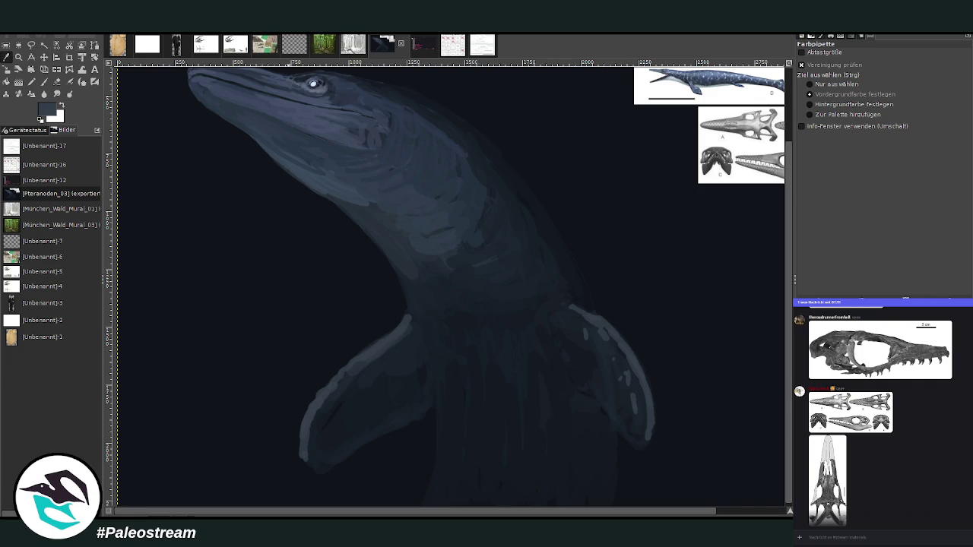
click(46, 82)
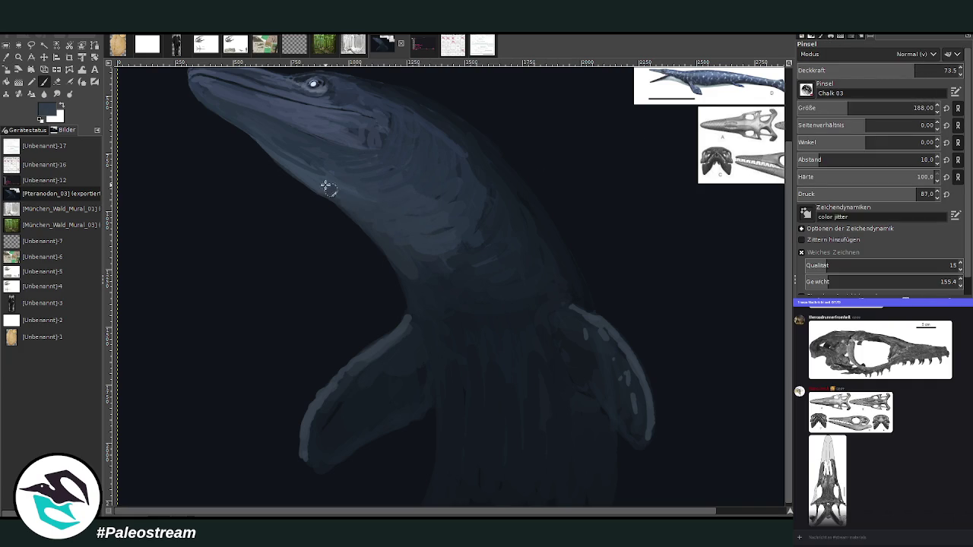
click(862, 70)
mouse_move(484, 292)
mouse_down()
mouse_move(448, 319)
mouse_move(549, 302)
mouse_move(474, 295)
mouse_move(446, 332)
mouse_move(446, 293)
mouse_move(463, 321)
mouse_move(517, 335)
mouse_move(489, 358)
mouse_move(487, 384)
mouse_move(468, 393)
mouse_up()
Darken the light marks below the neck with background navy, then dab dark spots along the neck at 75.4 opacity
ctrl+click(735, 263)
drag(508, 354, 472, 374)
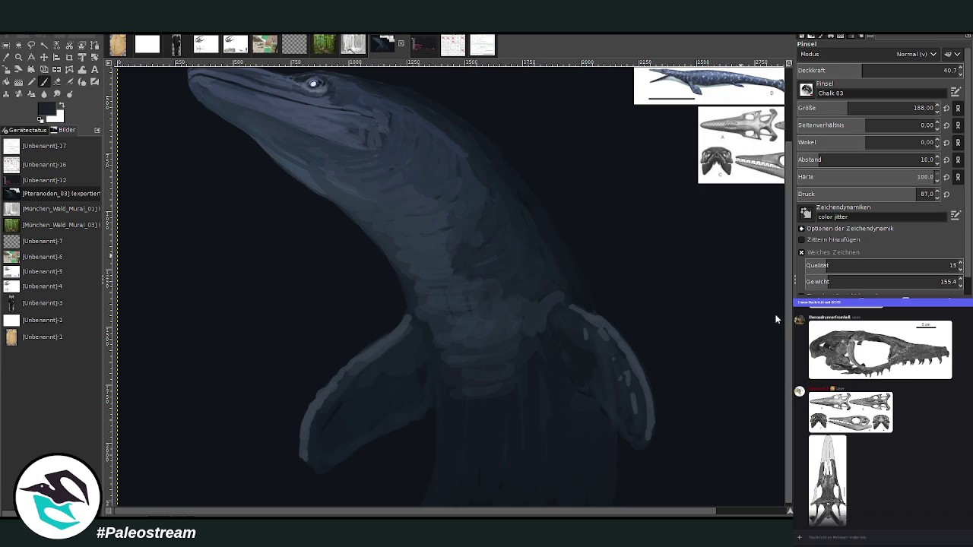
click(922, 70)
click(913, 108)
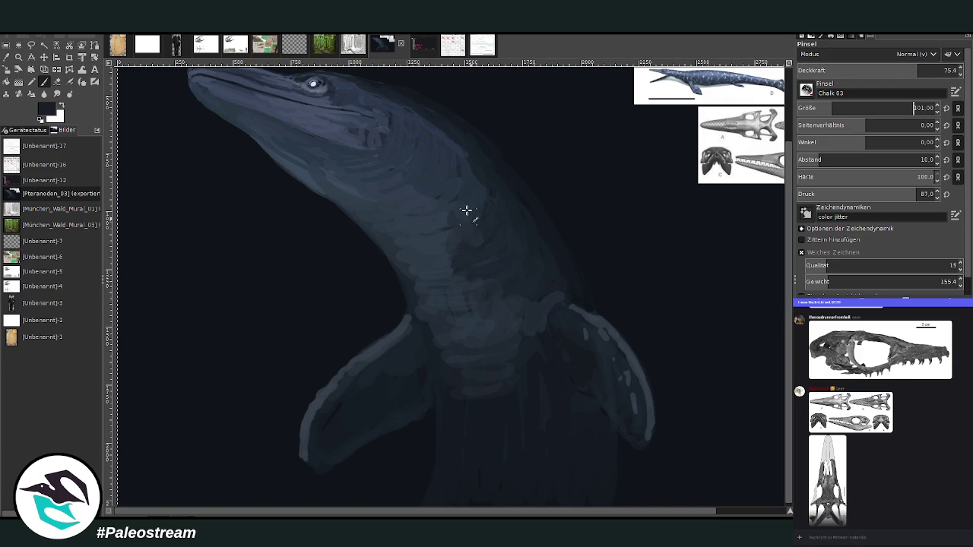
mouse_move(466, 210)
mouse_down()
mouse_move(441, 215)
mouse_move(482, 208)
mouse_move(456, 231)
mouse_up()
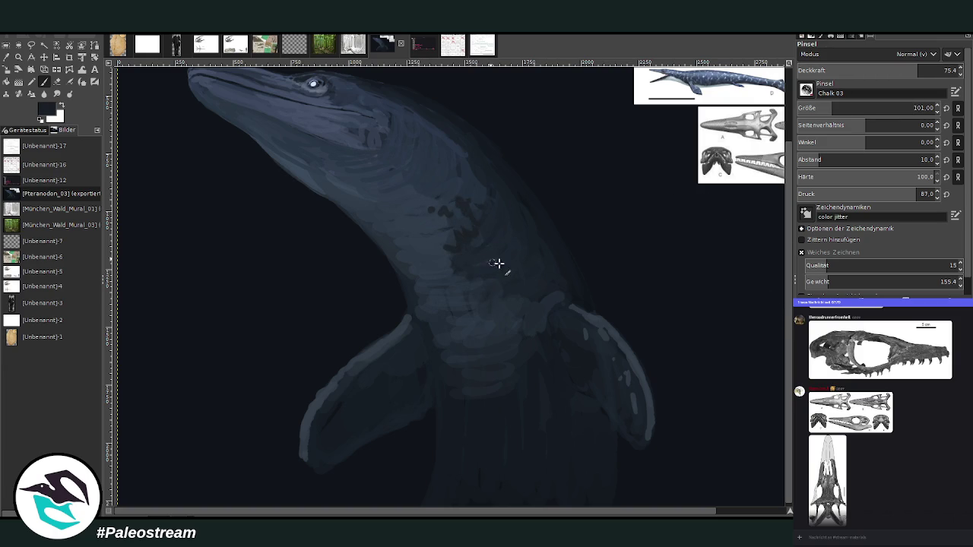
mouse_move(496, 263)
mouse_down()
mouse_move(494, 324)
mouse_move(560, 297)
mouse_move(526, 279)
mouse_up()
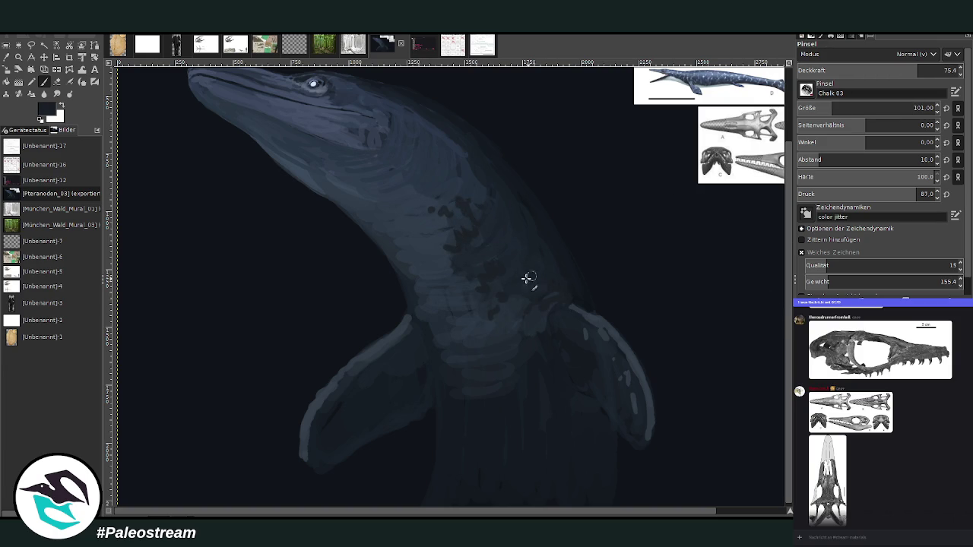
mouse_move(494, 220)
mouse_down()
mouse_move(465, 180)
mouse_move(449, 180)
mouse_move(474, 167)
mouse_move(443, 147)
mouse_move(456, 135)
mouse_move(425, 147)
mouse_move(413, 124)
mouse_move(446, 132)
mouse_up()
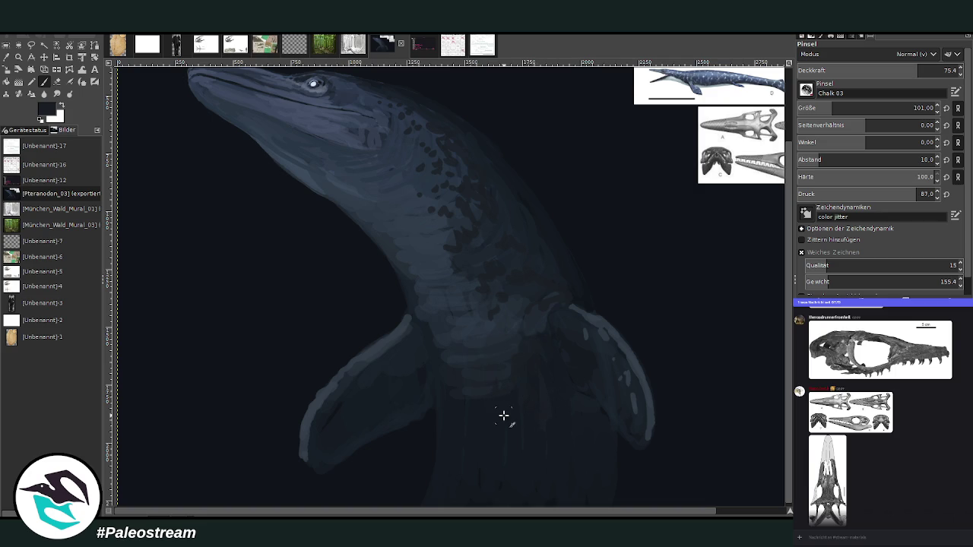
key(shift+ctrl+j)
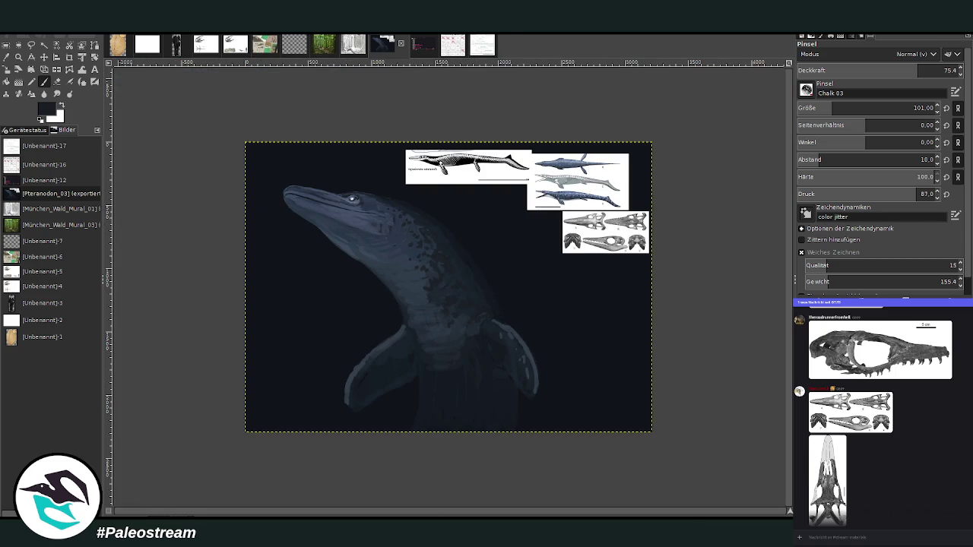
Zoom in on the painting and lasso the head and upper neck with Free Select
click(19, 57)
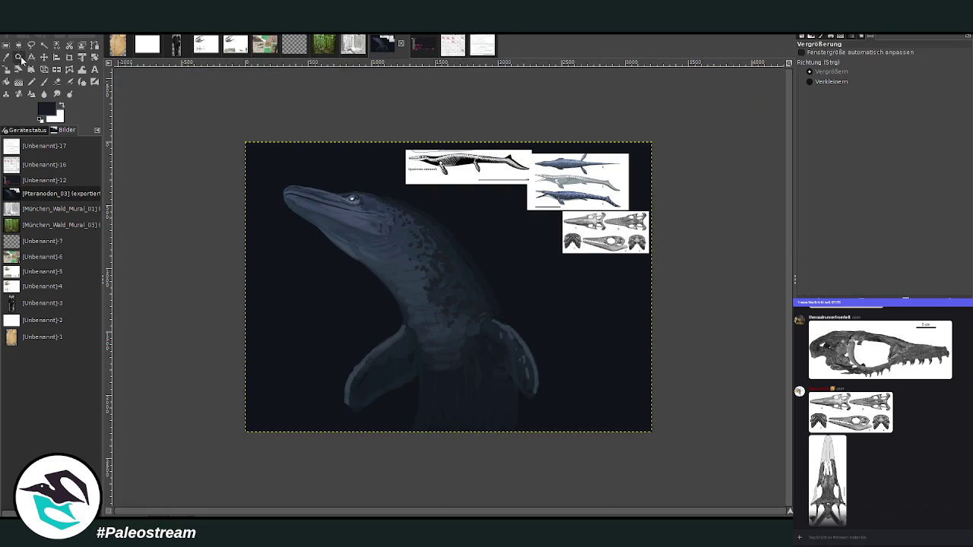
click(44, 45)
click(19, 57)
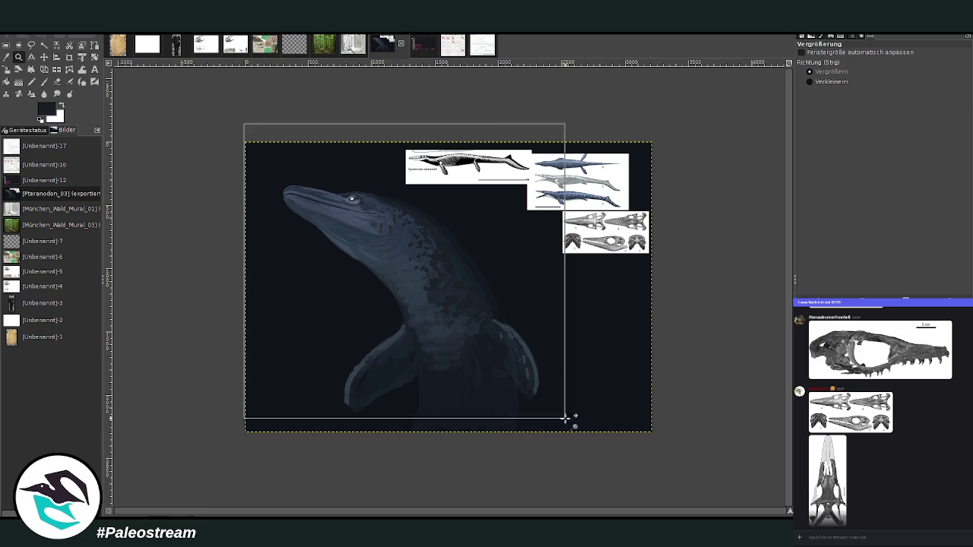
drag(245, 122, 621, 463)
click(31, 45)
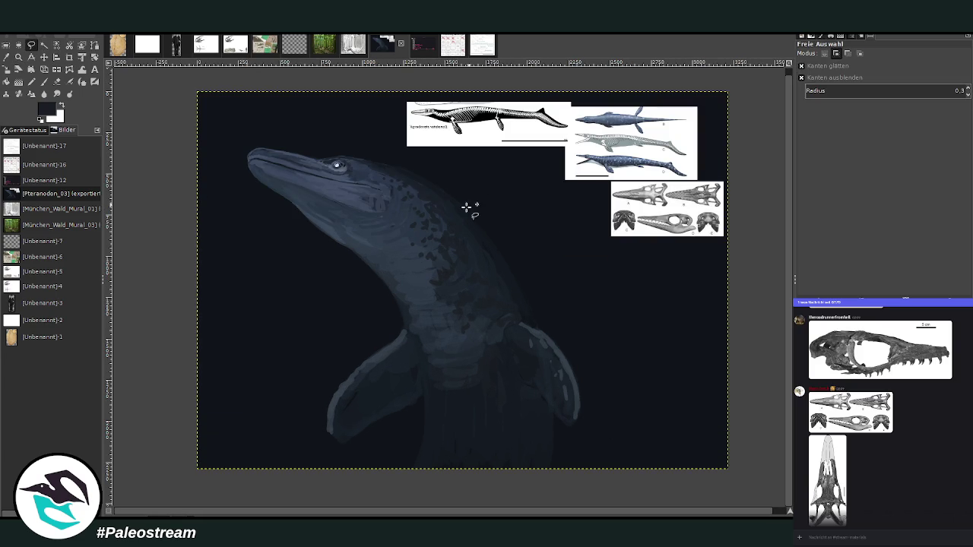
drag(446, 184, 431, 152)
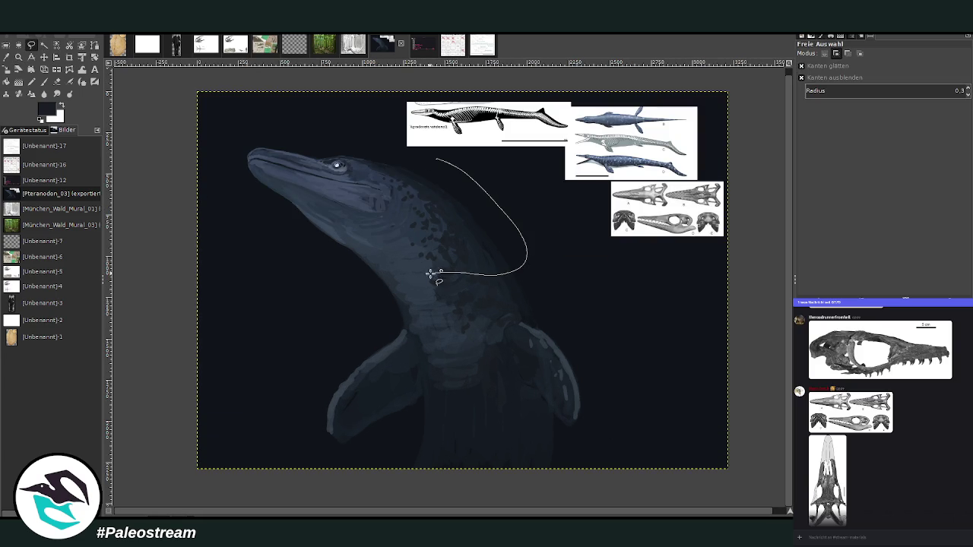
click(430, 152)
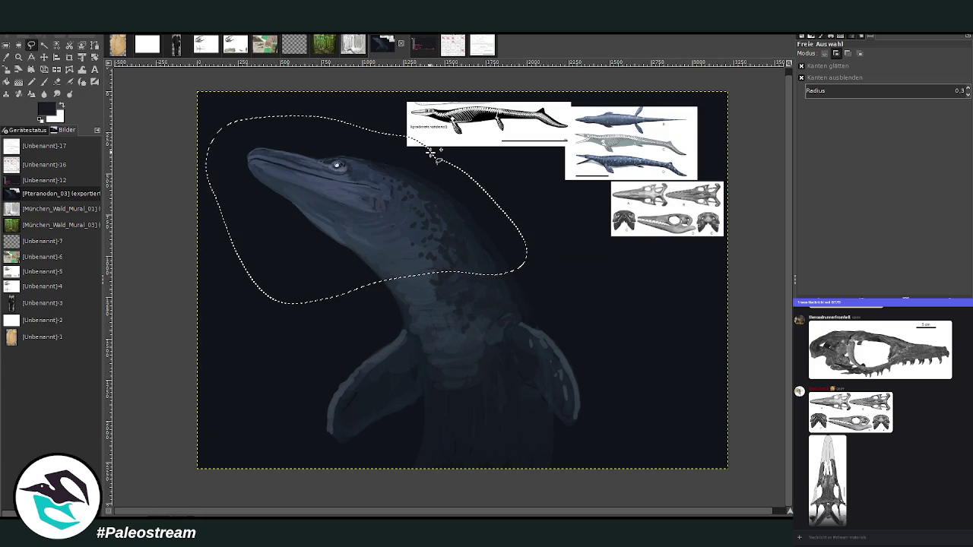
Scale the selected head slightly and move it down and right, then zoom in on the creature
key(shift+s)
click(347, 204)
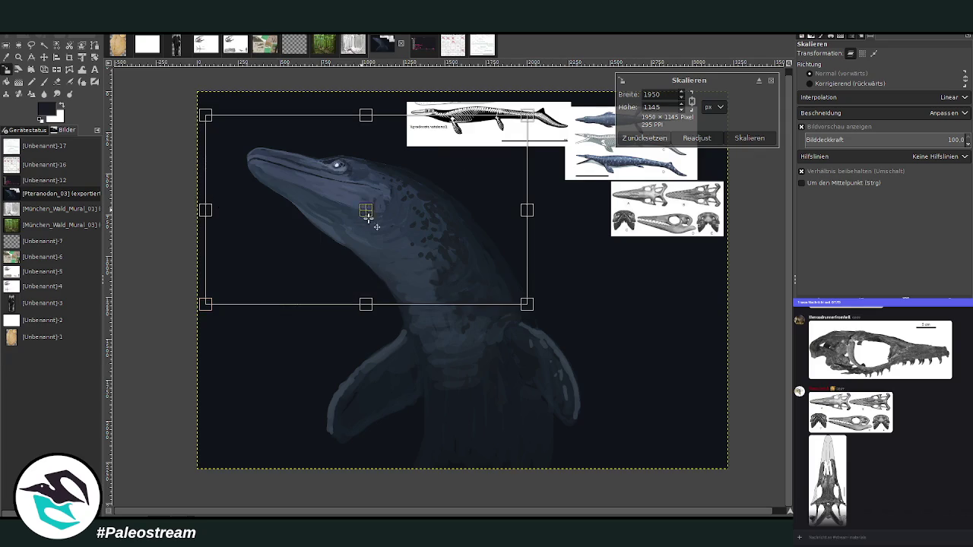
drag(370, 217, 387, 244)
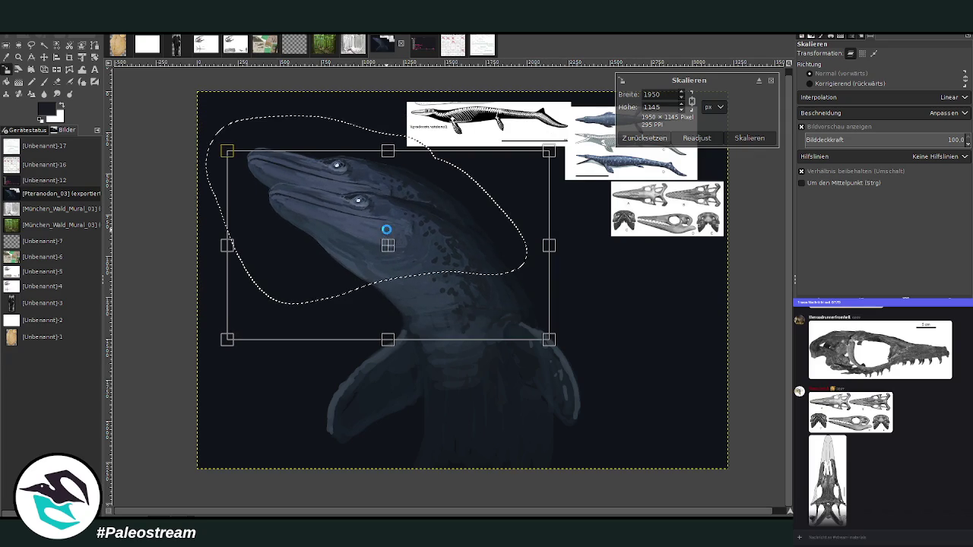
key(Return)
key(ctrl+z)
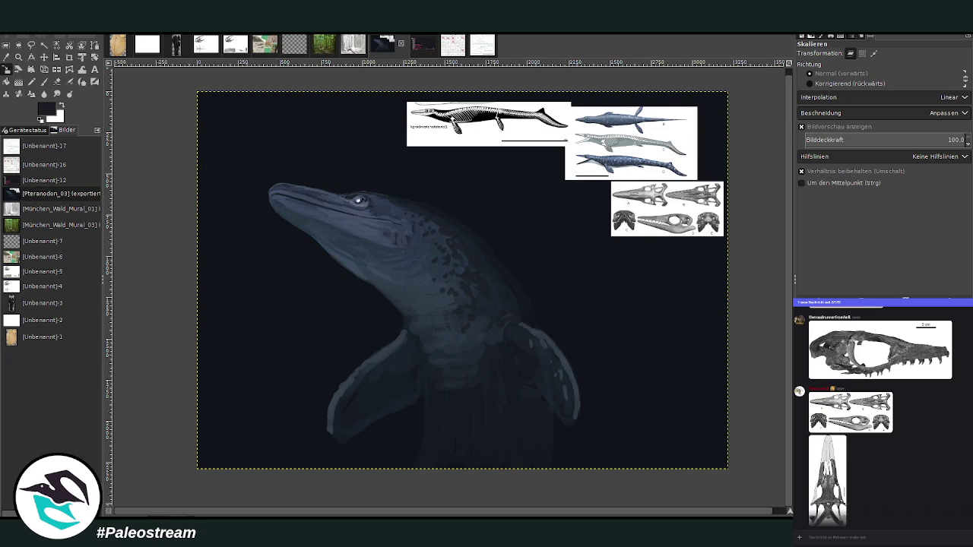
click(18, 57)
drag(251, 107, 634, 461)
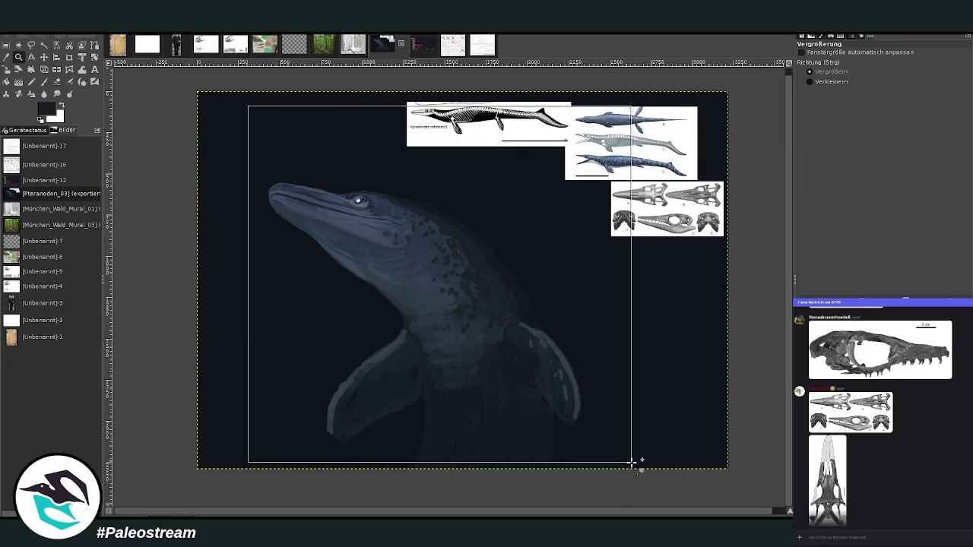